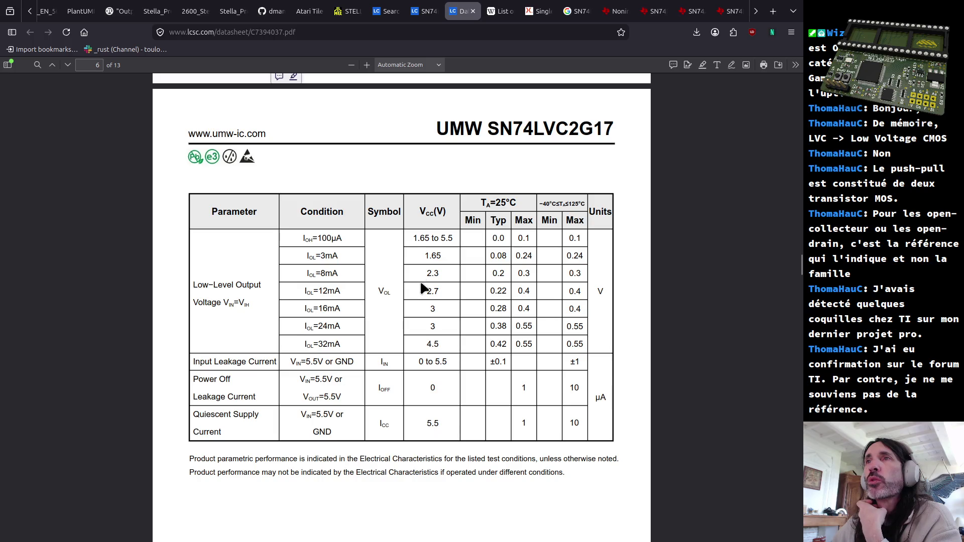
Highlight and clear the Vcc values in the page 6 output voltage table.
left_click_drag(432, 312, 443, 330)
left_click(320, 309)
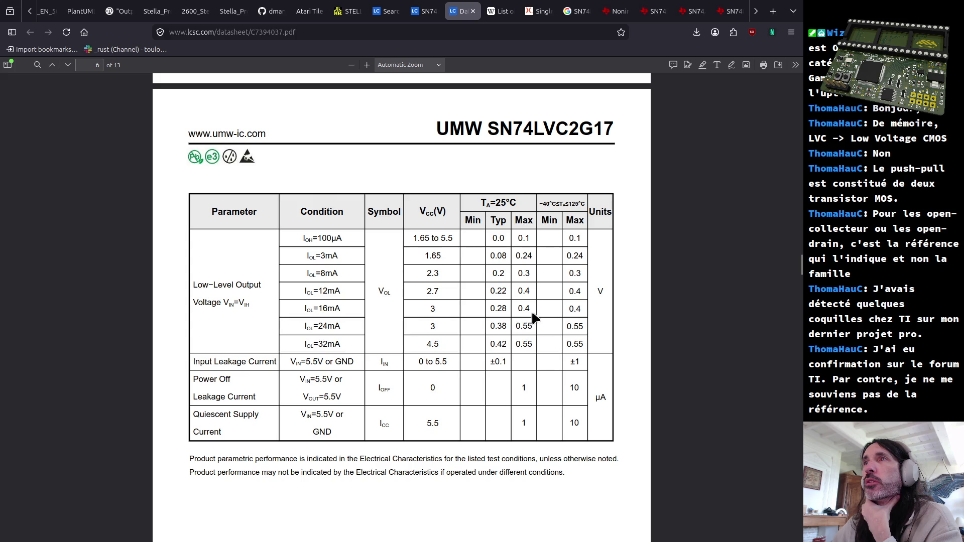
scroll(521, 325, "down", 3)
scroll(515, 340, "down", 5)
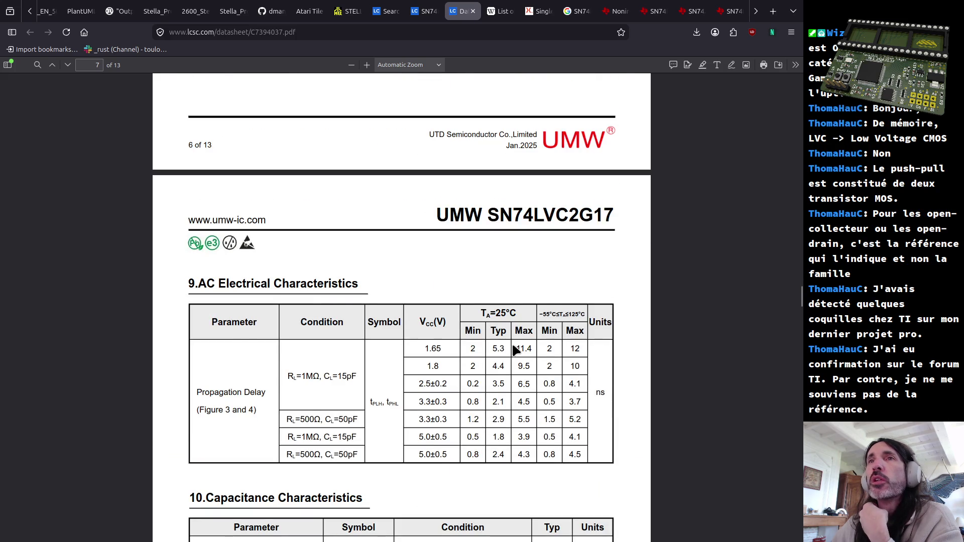
scroll(515, 347, "down", 3)
scroll(513, 344, "down", 3)
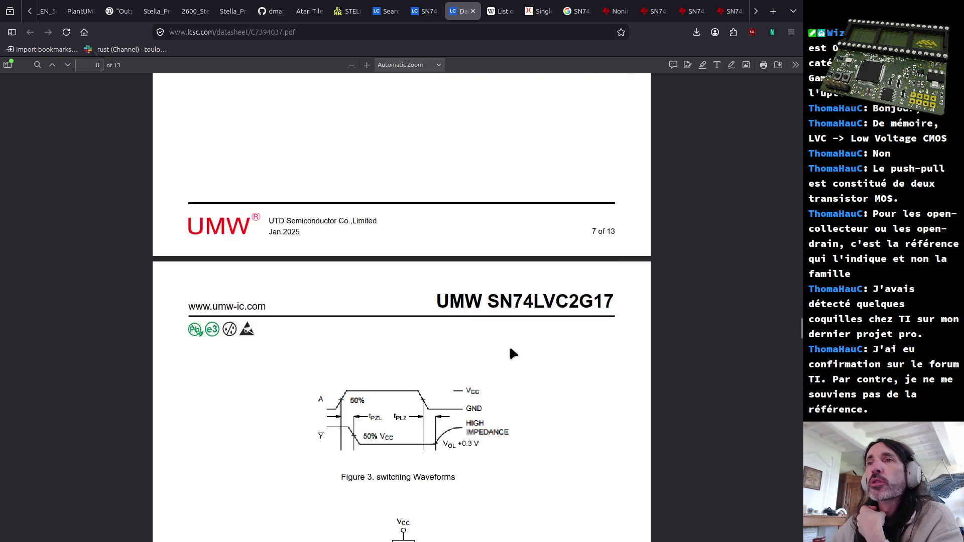
scroll(482, 351, "up", 3)
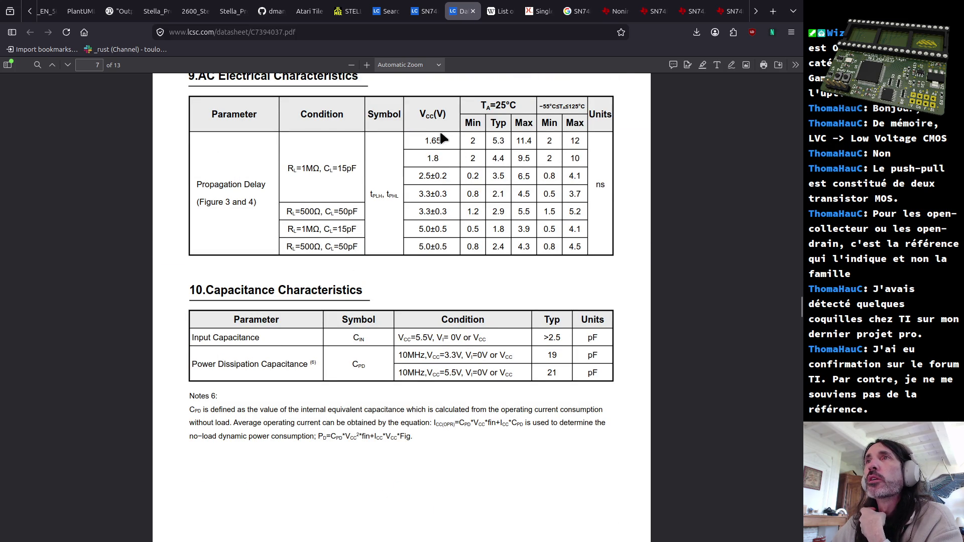
Highlight values in the propagation delay table — Vcc/Min cells, the 50pF load condition and the 2.9 typical delay.
left_click_drag(419, 199, 444, 194)
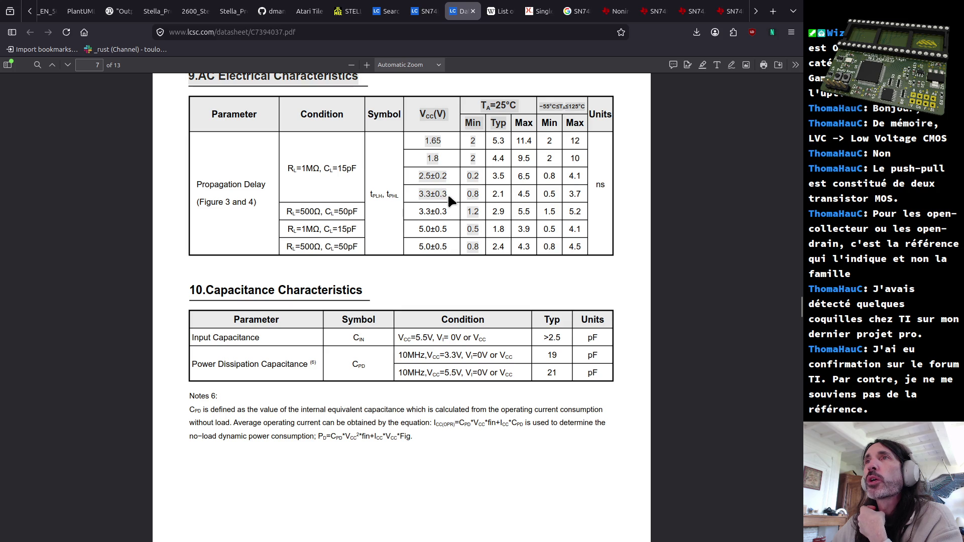
left_click(456, 204)
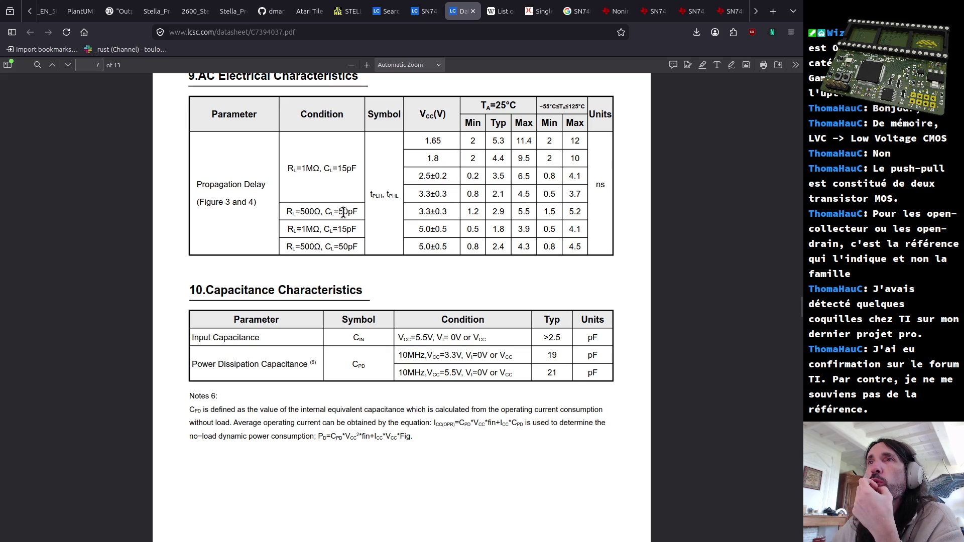
left_click_drag(351, 211, 355, 212)
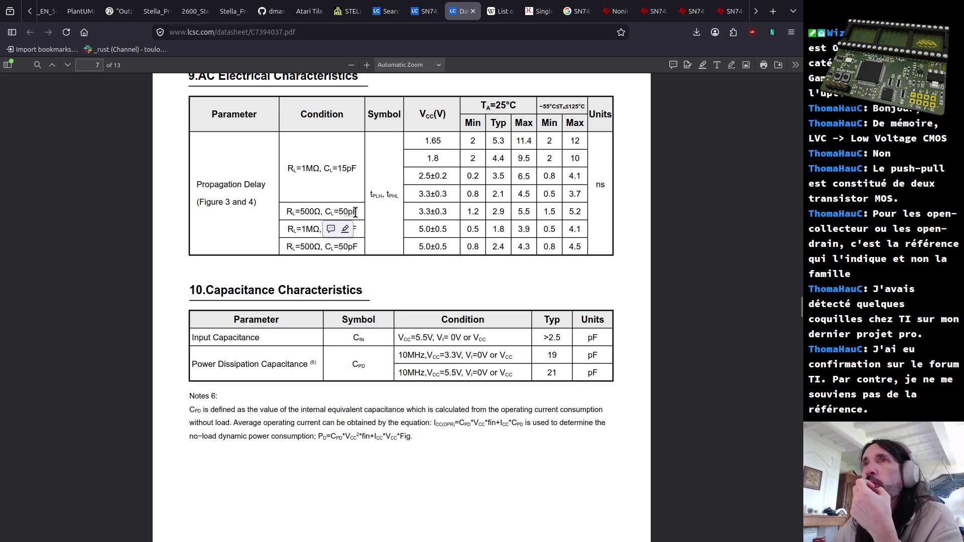
left_click(421, 210)
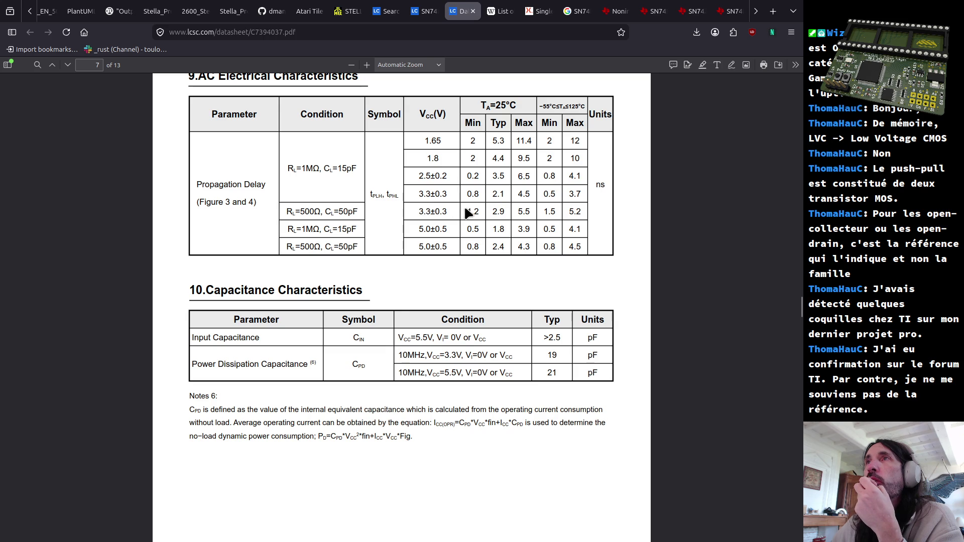
left_click(493, 210)
left_click_drag(498, 211, 502, 211)
scroll(507, 226, "down", 6)
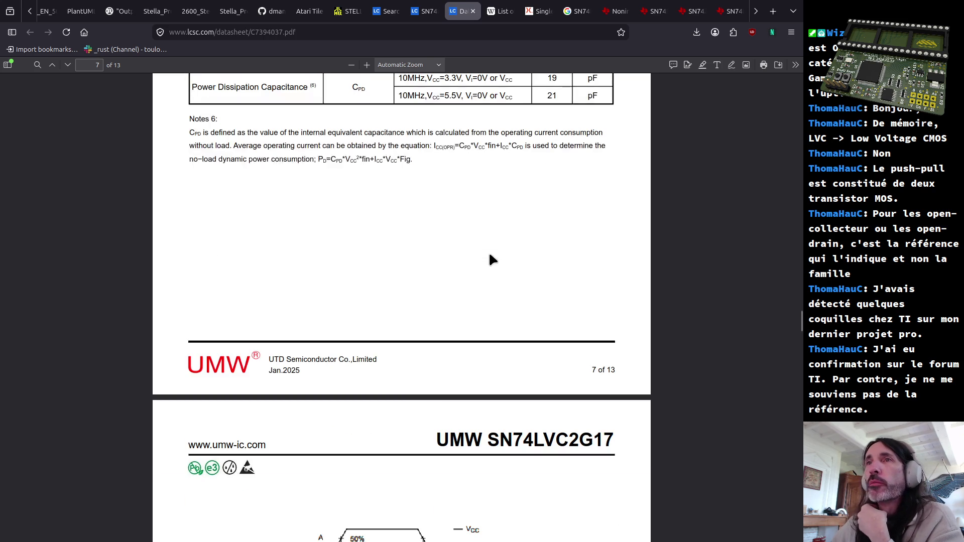
scroll(489, 251, "up", 5)
Highlight and clear values in the propagation delay table before moving to Figure 3.
left_click_drag(504, 143, 504, 147)
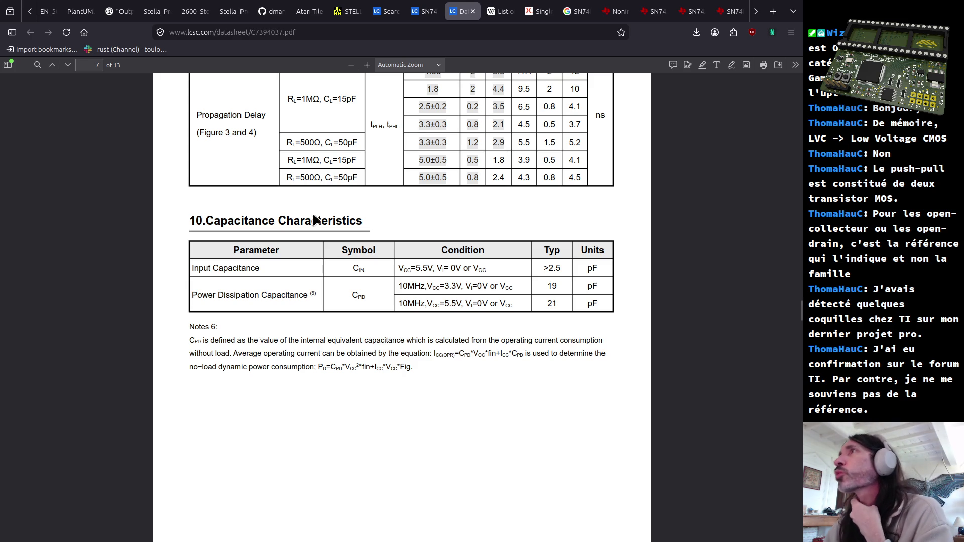
left_click(494, 140)
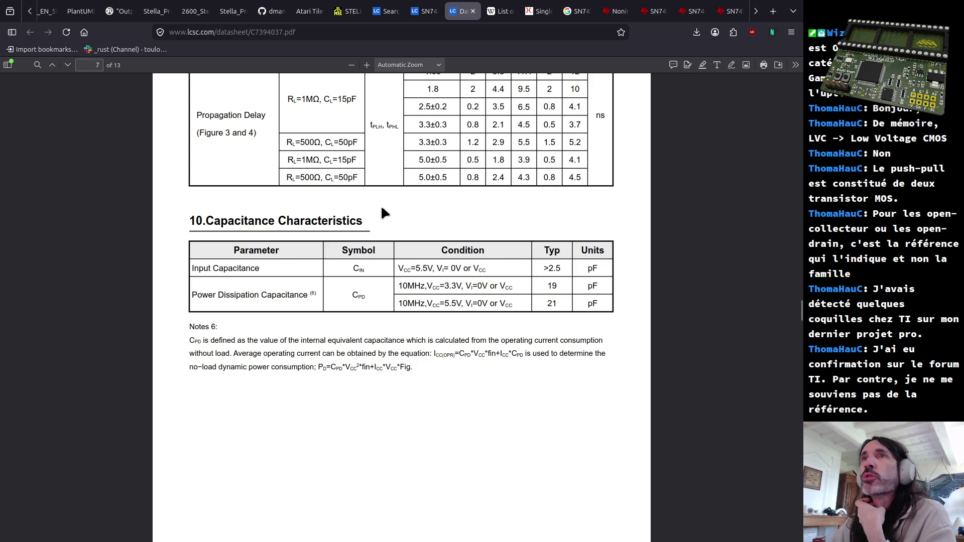
scroll(386, 206, "down", 2)
scroll(386, 206, "down", 1)
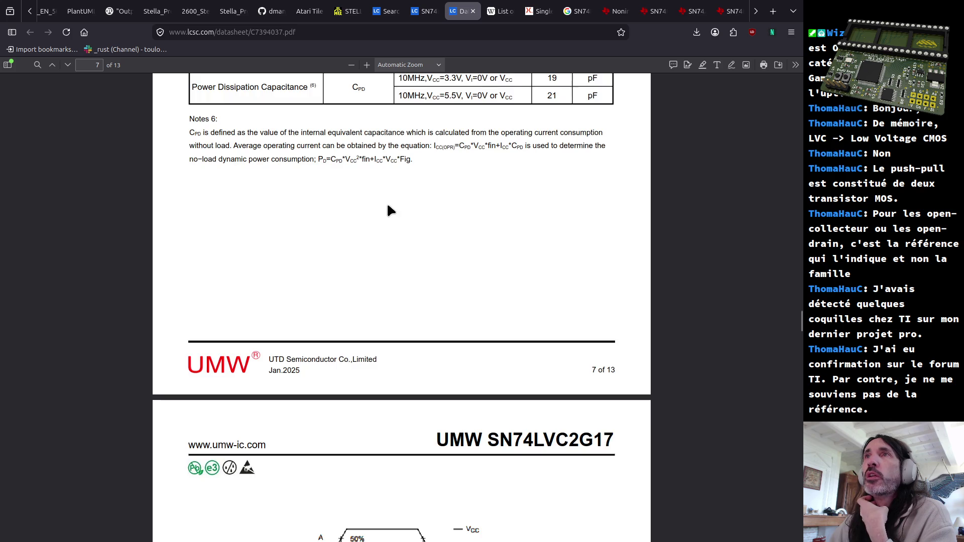
scroll(387, 209, "up", 3)
scroll(439, 272, "down", 4)
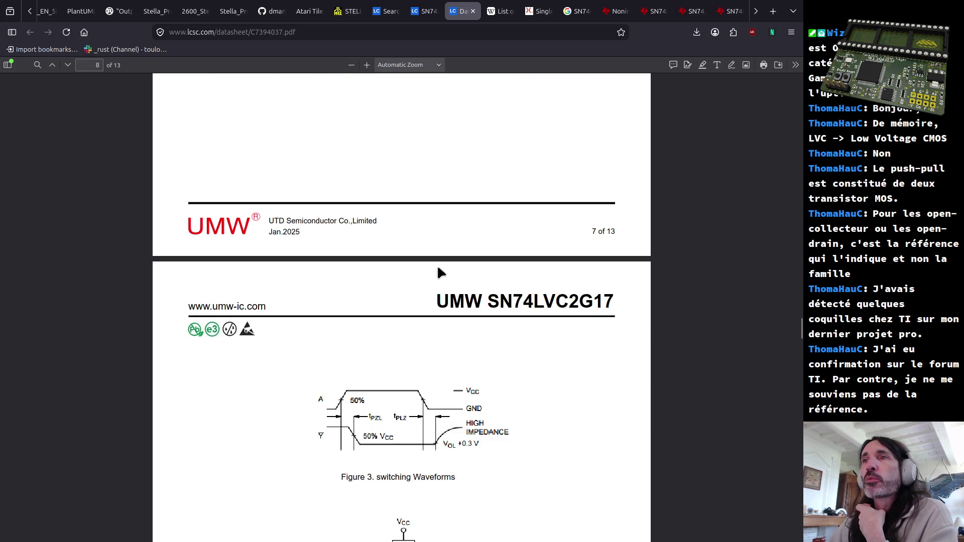
scroll(440, 272, "down", 4)
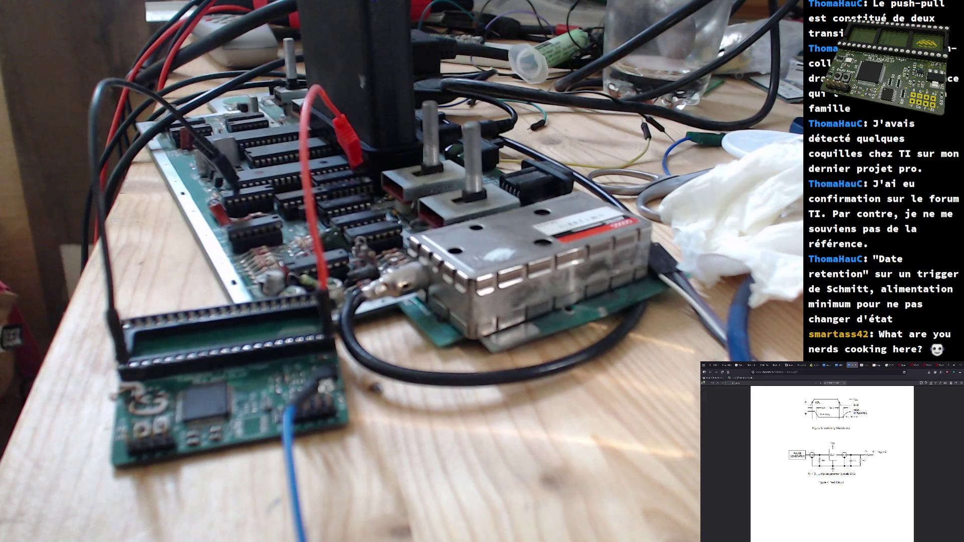
Bring up the file chooser dialog from the datasheet PDF.
key("ctrl+s")
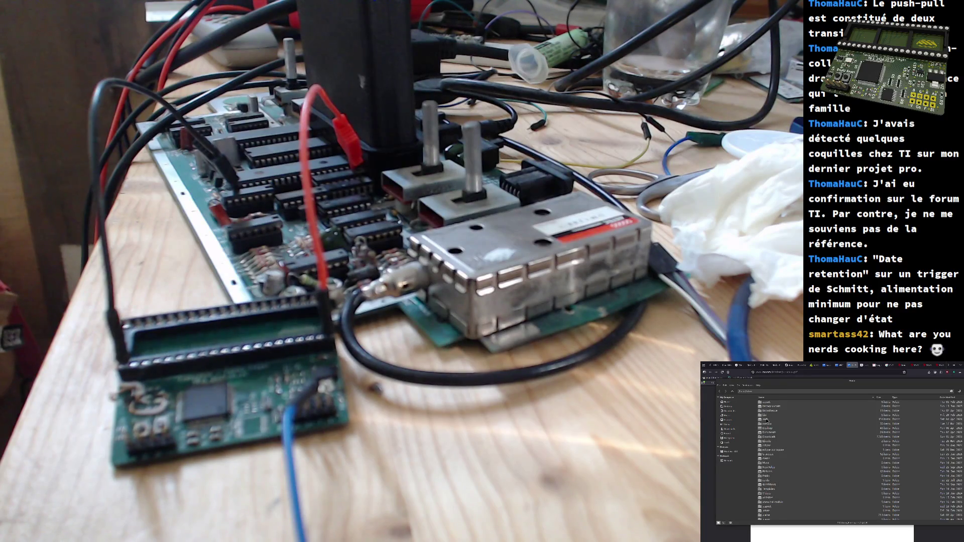
Descend through the nested folders to the PNG images and open the Atari 2600 TIA NTSC pinout.
double_click(767, 420)
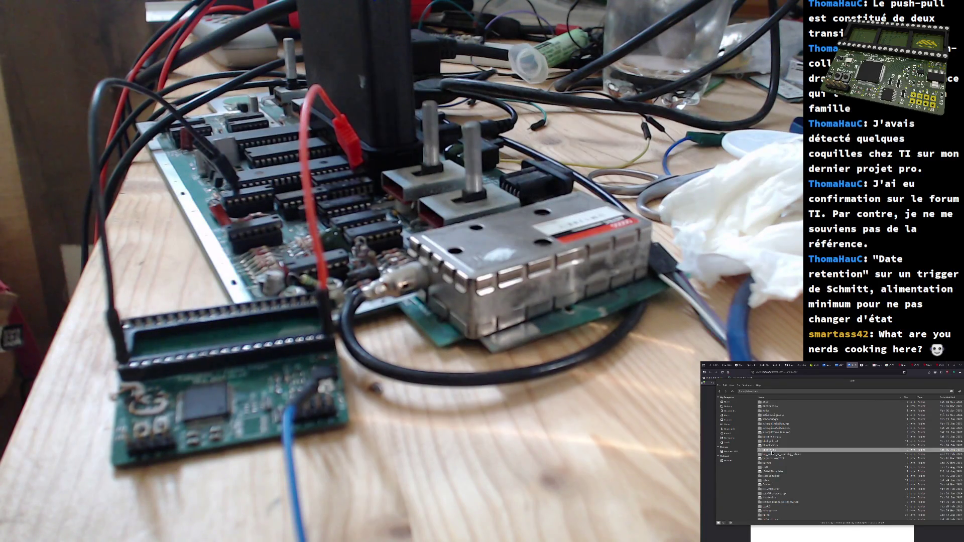
double_click(773, 451)
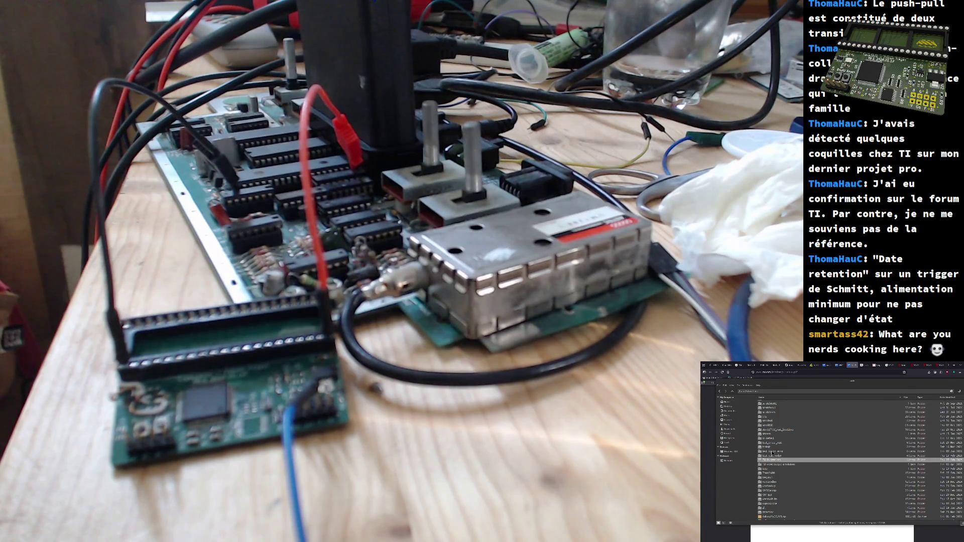
double_click(776, 461)
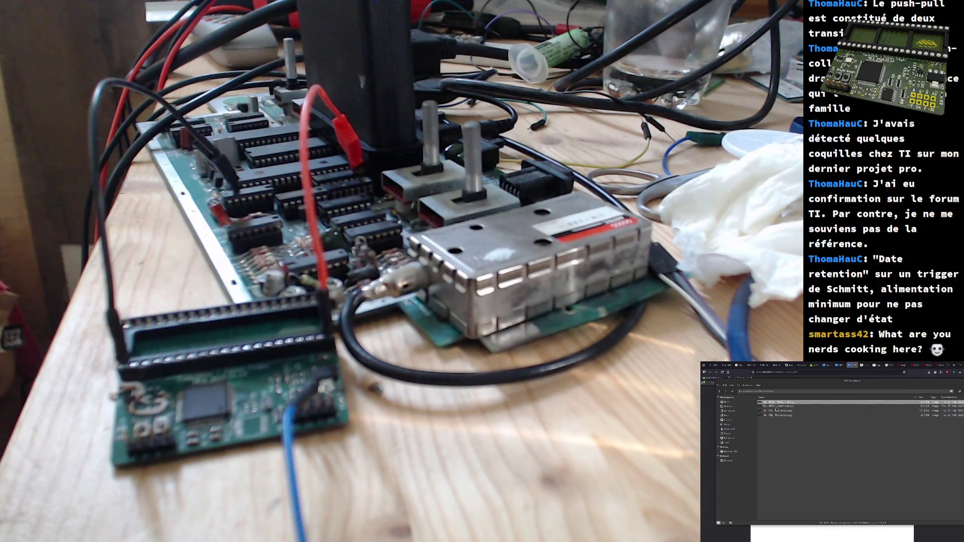
double_click(771, 403)
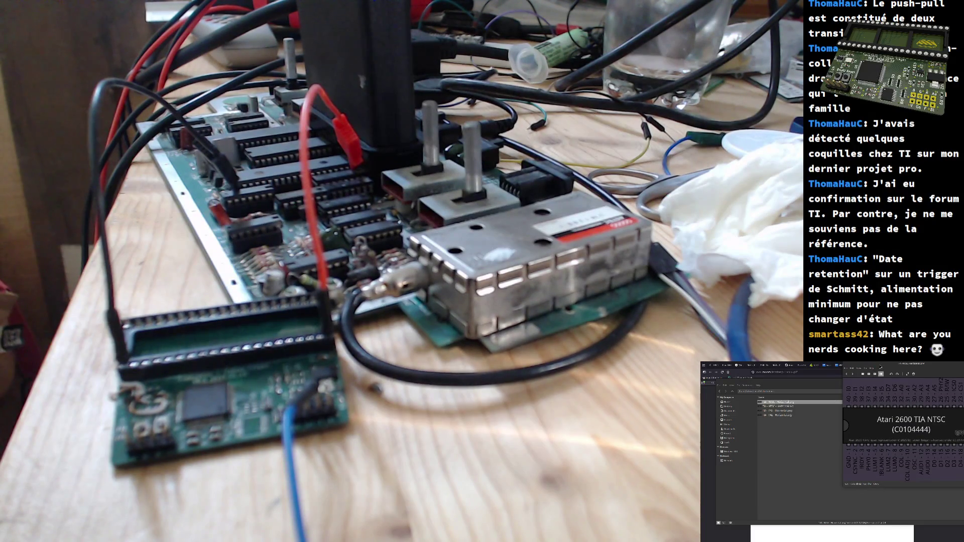
Move the TIA pinout image window toward the left of the screen.
left_click_drag(903, 365, 818, 380)
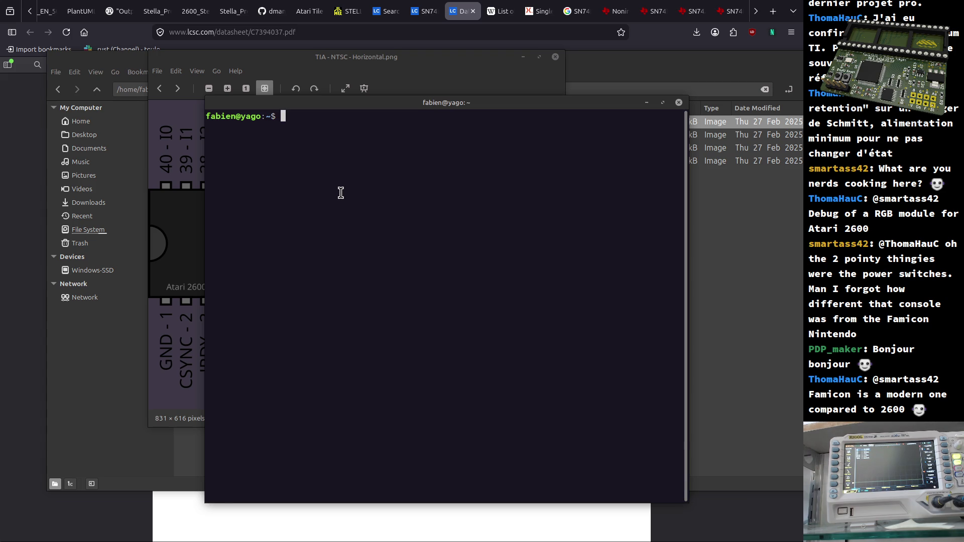
type("cd code/")
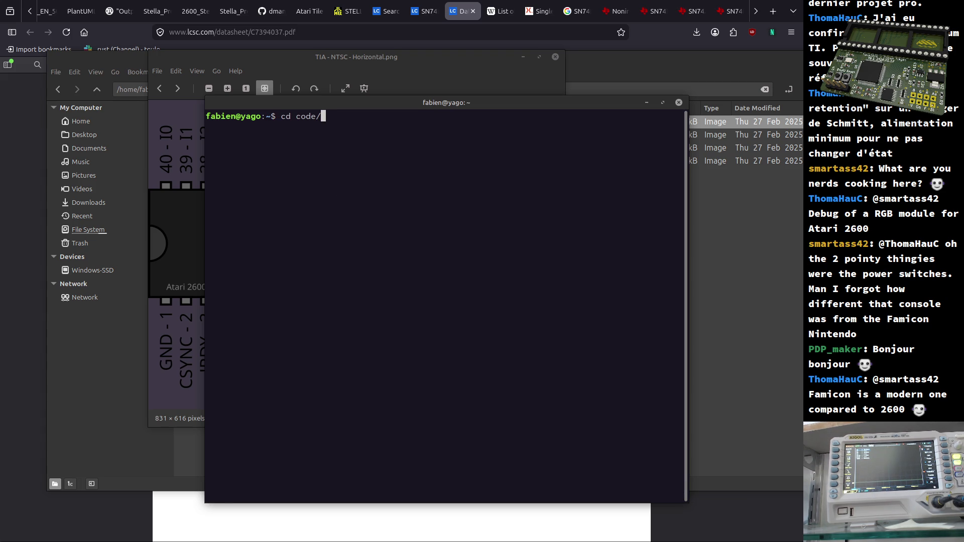
type("tr")
Change into code/Trans2600 via tab completion and list the project folder's contents.
key("Tab")
key("Tab")
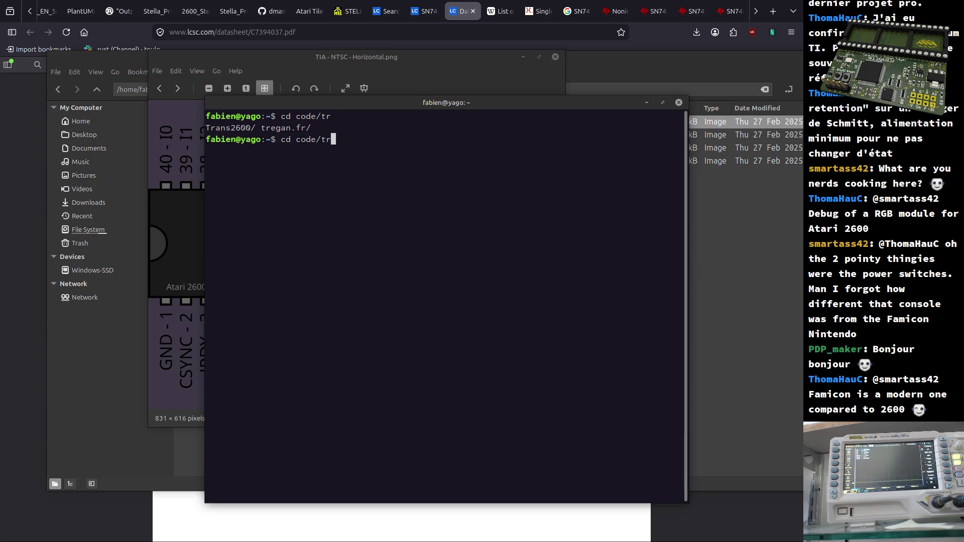
type("a")
key("Tab")
key("Return")
type("ll")
key("Return")
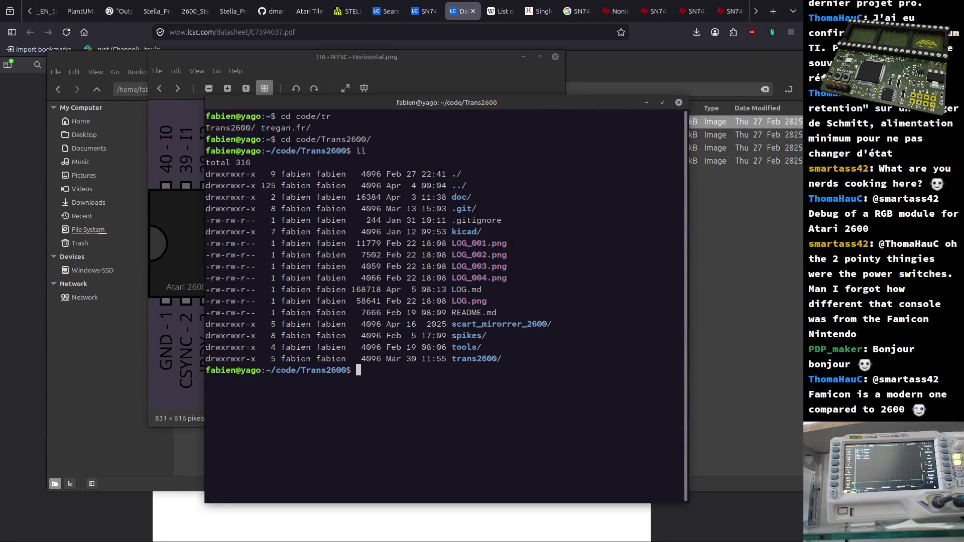
Bring Firefox to the front and start a new tab for a web search.
left_click(384, 30)
left_click(383, 32)
key("ctrl+t")
type("unix command pause")
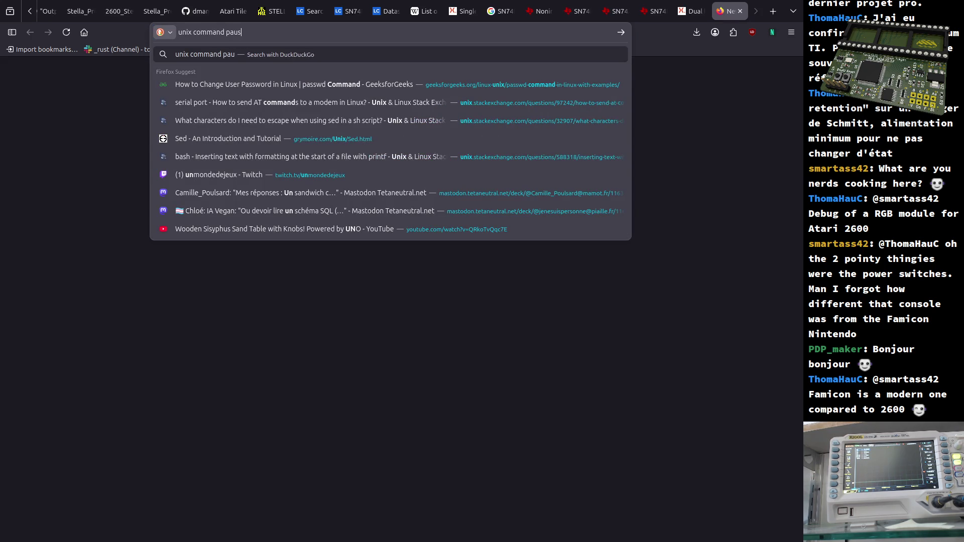
Search 'unix command pause', read the nixCraft bash pause article, then return to the terminal.
key("Return")
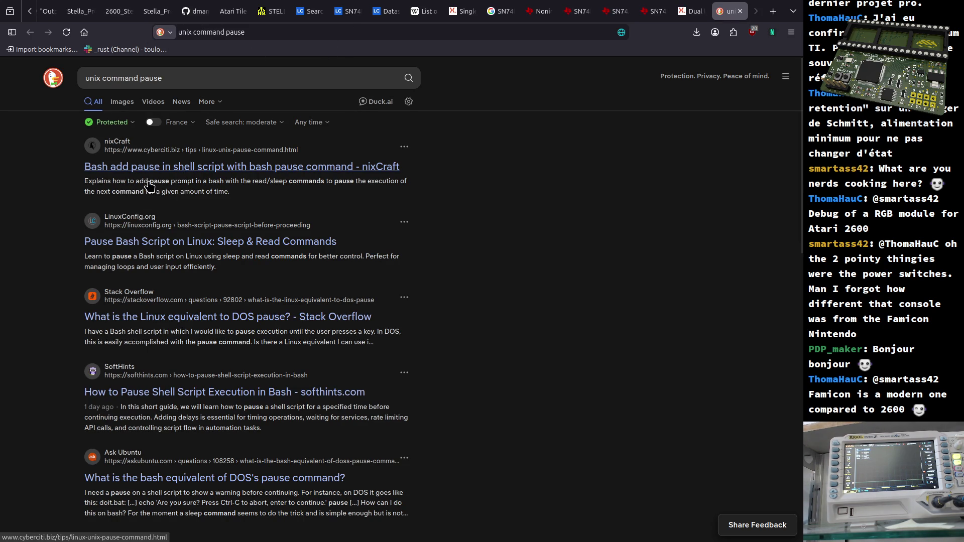
left_click(194, 167)
scroll(383, 420, "down", 2)
scroll(382, 421, "down", 4)
scroll(381, 429, "down", 4)
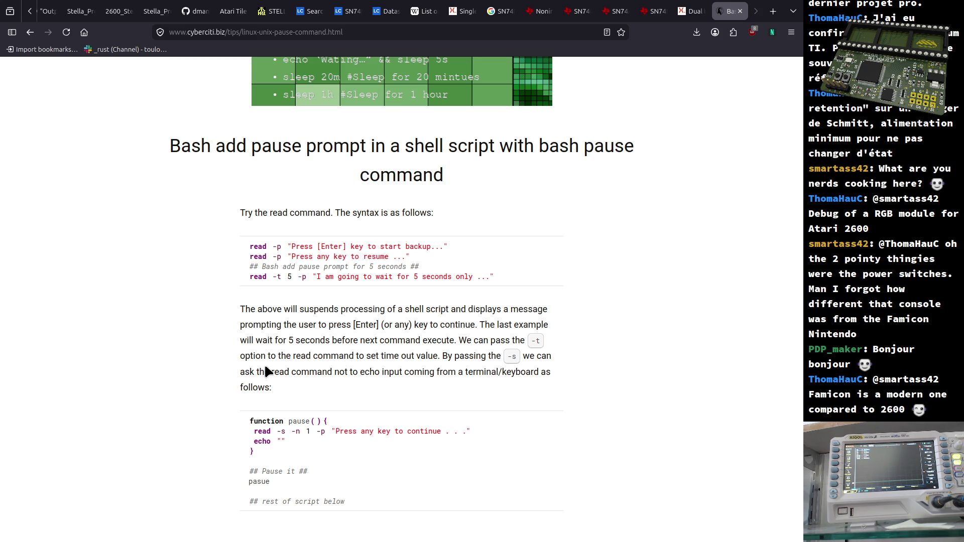
scroll(265, 364, "down", 2)
scroll(265, 364, "down", 5)
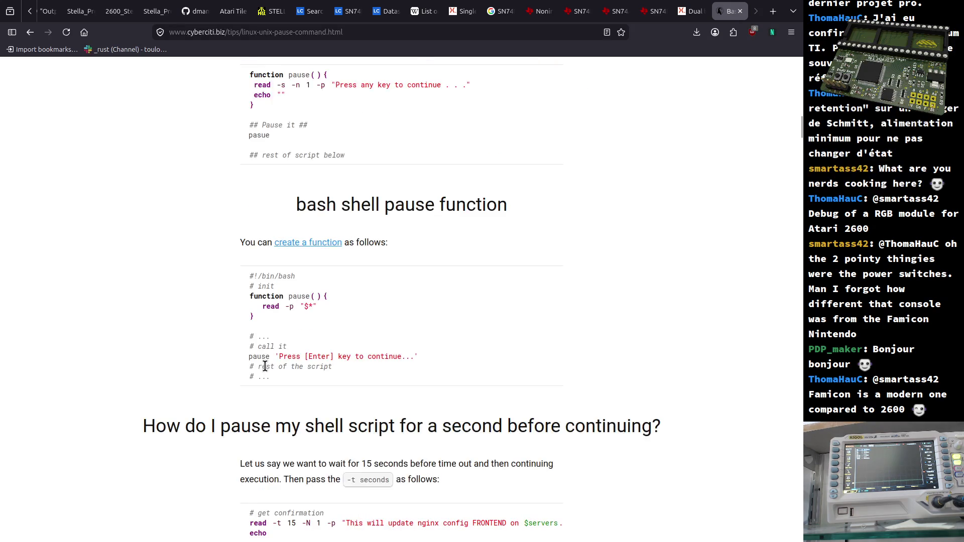
key("alt+Tab")
type("sleep 10 ")
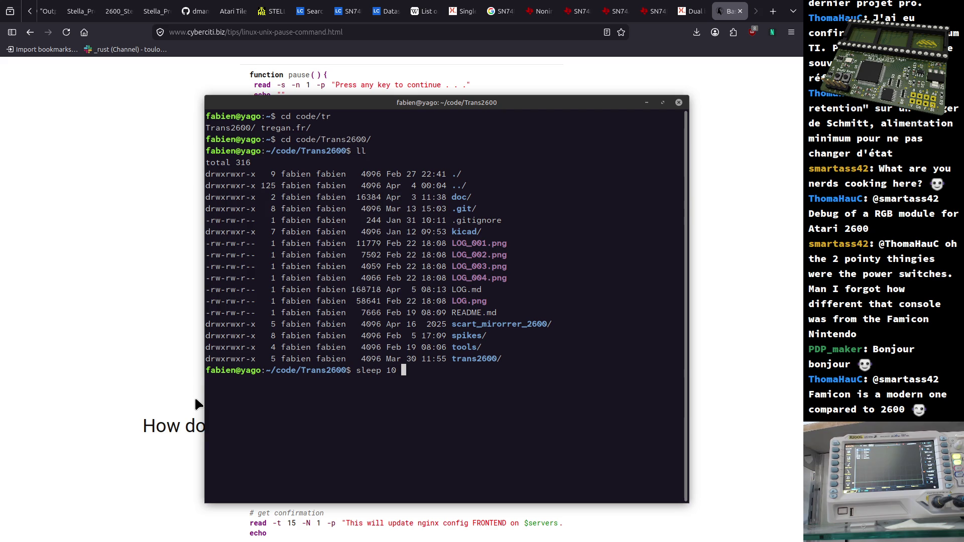
type("&& echo toto")
Test the delay with 'sleep 10 && echo toto', then recall it and strip the echo part.
key("Return")
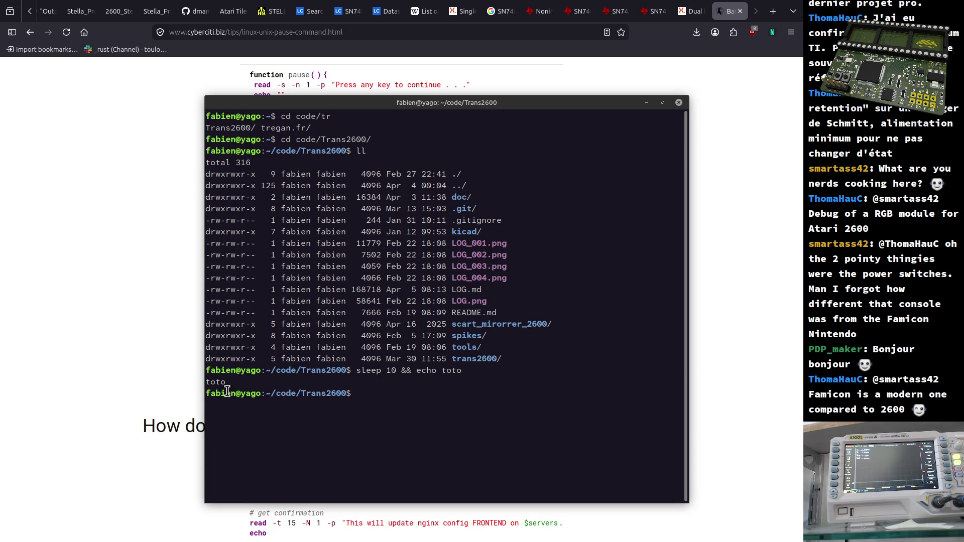
double_click(214, 383)
left_click(392, 400)
key("Up")
key("BackSpace")
key("BackSpace")
key("BackSpace")
key("BackSpace")
key("BackSpace")
key("BackSpace")
key("BackSpace")
key("BackSpace")
key("BackSpace")
type("rigolo -v")
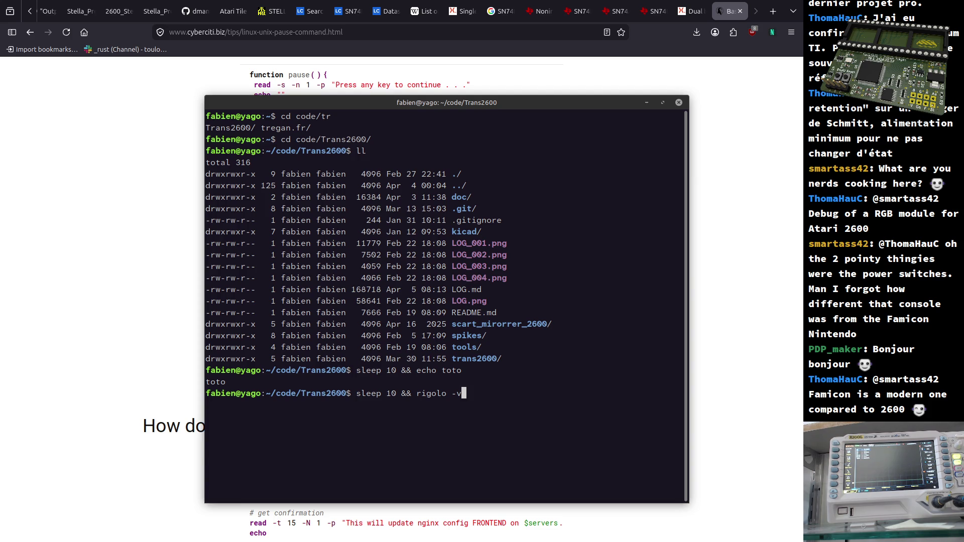
Run 'sleep 10 && rigolo -v' to capture the Rigol DS1054Z screenshot after ten seconds.
key("Return")
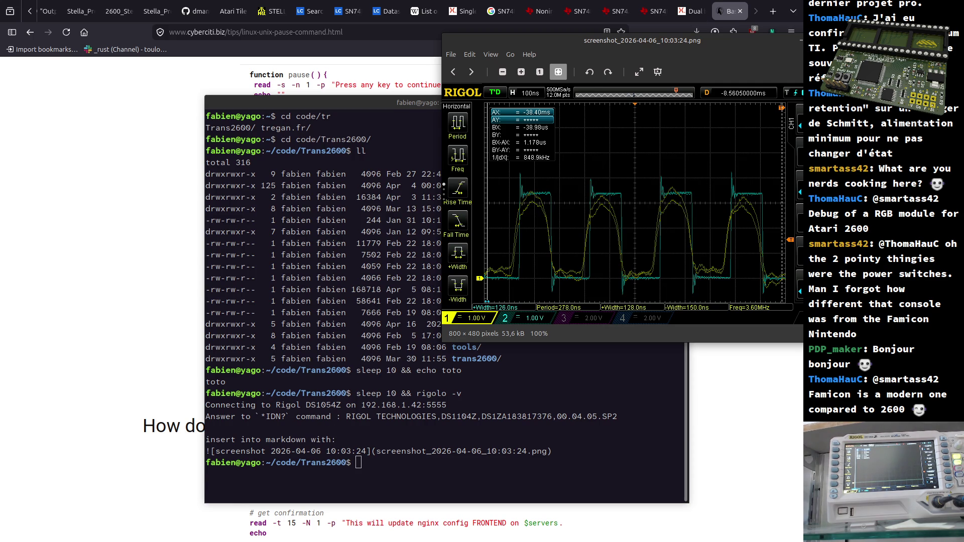
Move the oscilloscope screenshot viewer over the terminal window.
left_click_drag(538, 42, 300, 118)
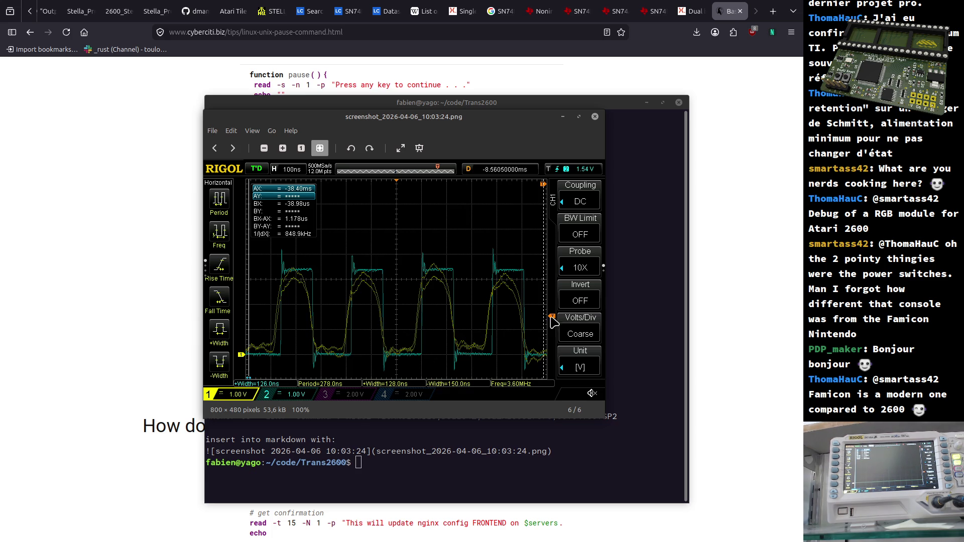
scroll(420, 325, "up", 4)
scroll(420, 325, "up", 4)
scroll(420, 327, "up", 3)
scroll(420, 348, "up", 2)
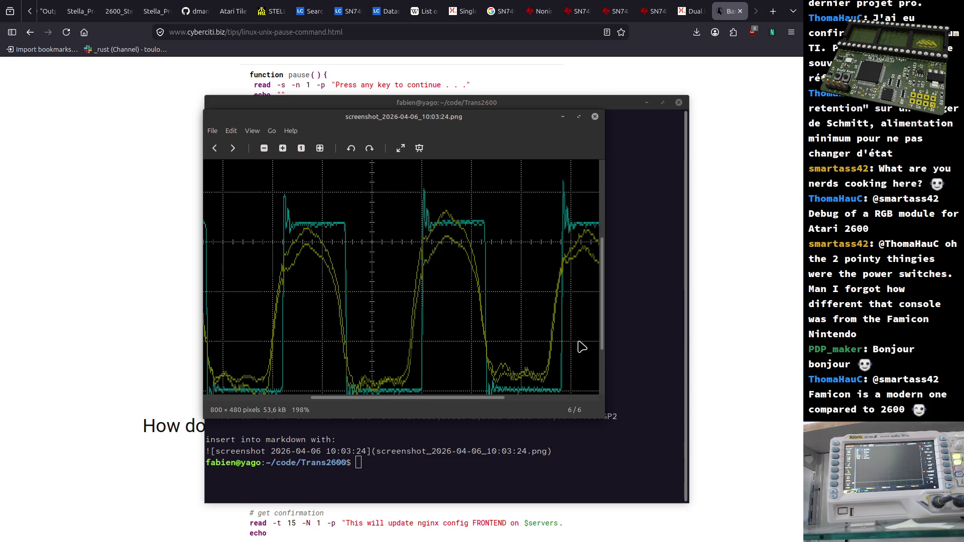
Enlarge the screenshot viewer to show the scope readouts, move it up-left, then switch away.
left_click_drag(600, 417, 740, 541)
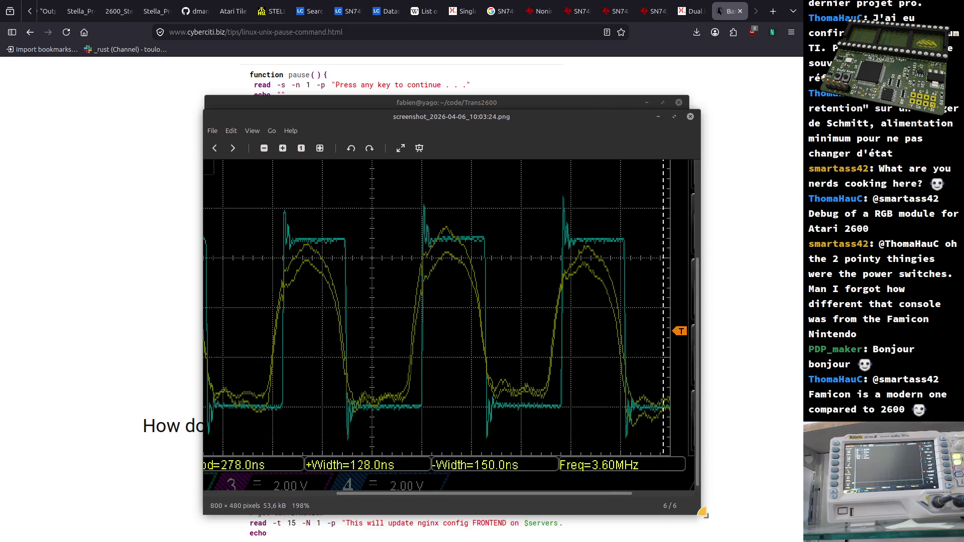
scroll(473, 353, "down", 1)
scroll(472, 353, "down", 1)
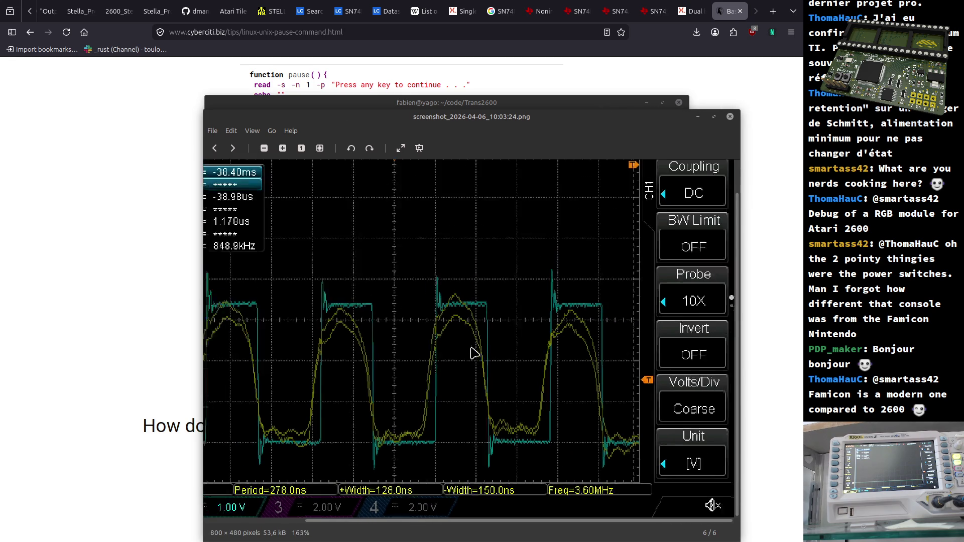
scroll(472, 353, "down", 1)
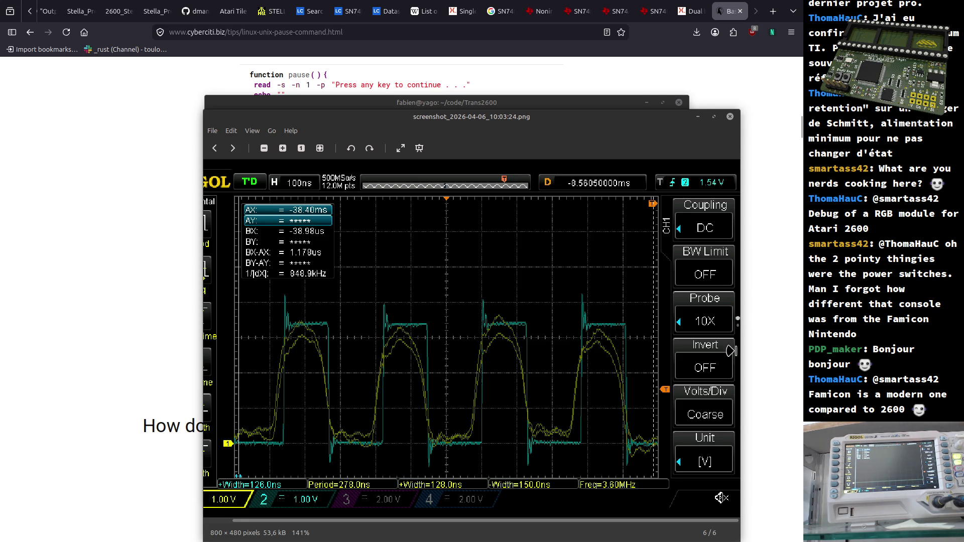
left_click_drag(623, 126, 589, 88)
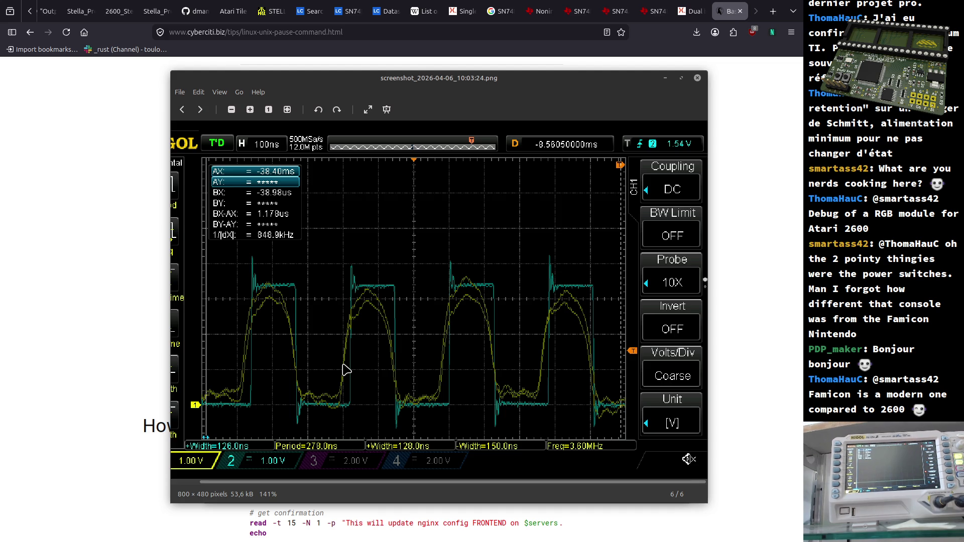
key("alt+Tab")
Cycle through open windows and bring up the KiCad Trans2600 schematic editor.
key("alt+Tab")
key("Tab")
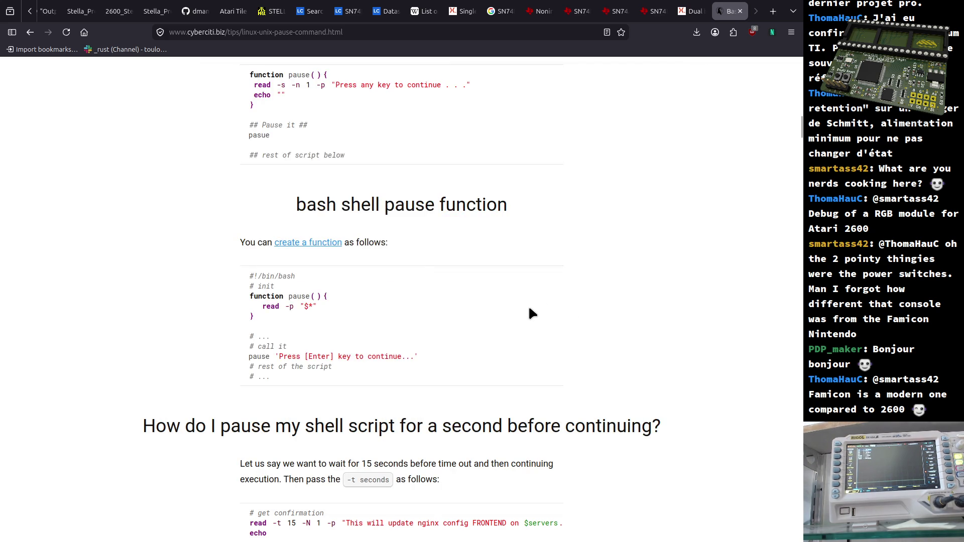
key("alt+Tab")
key("Tab")
key("alt+Tab")
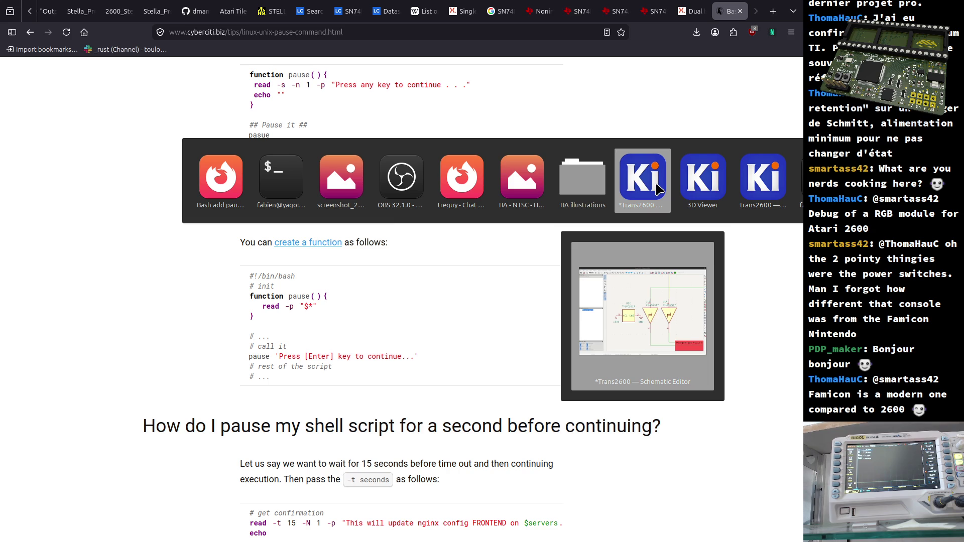
left_click(657, 188)
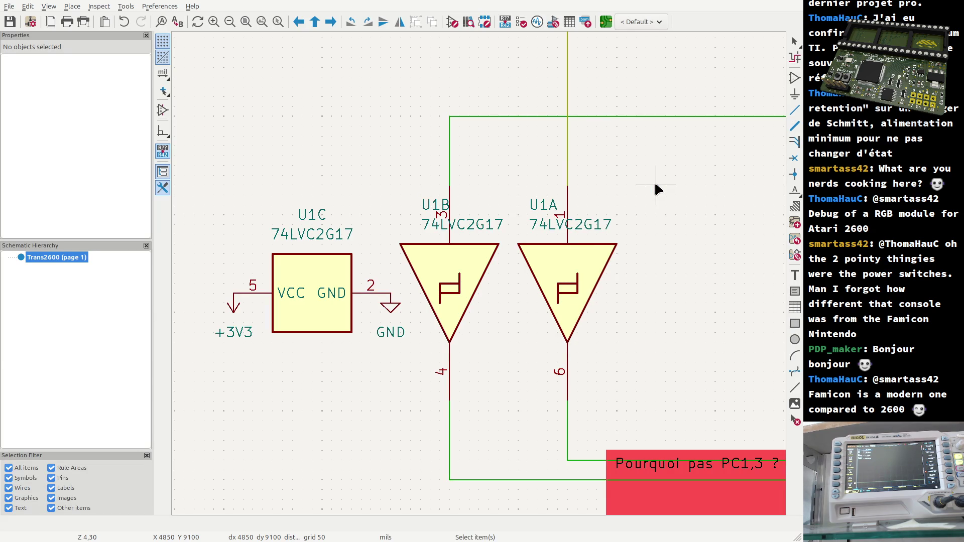
Bring the TIA NTSC pinout image forward and enlarge it to show the whole chip.
key("alt+Tab")
key("alt+Tab")
key("alt+Tab")
key("alt+Tab")
key("alt+Tab")
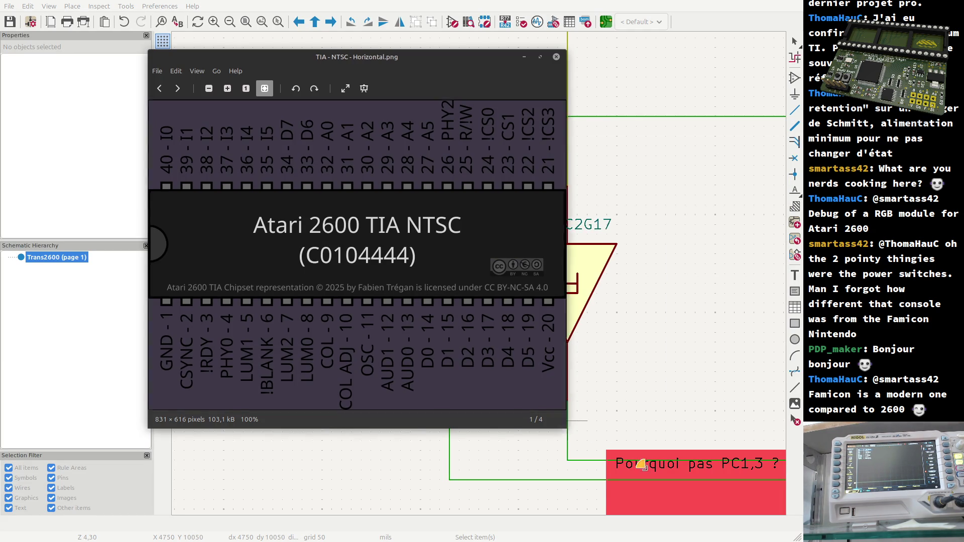
left_click_drag(566, 428, 756, 487)
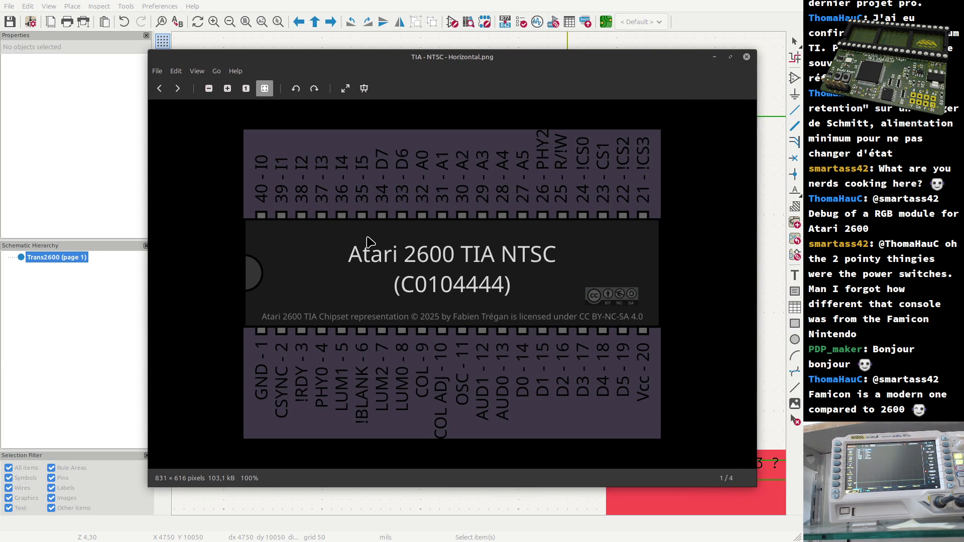
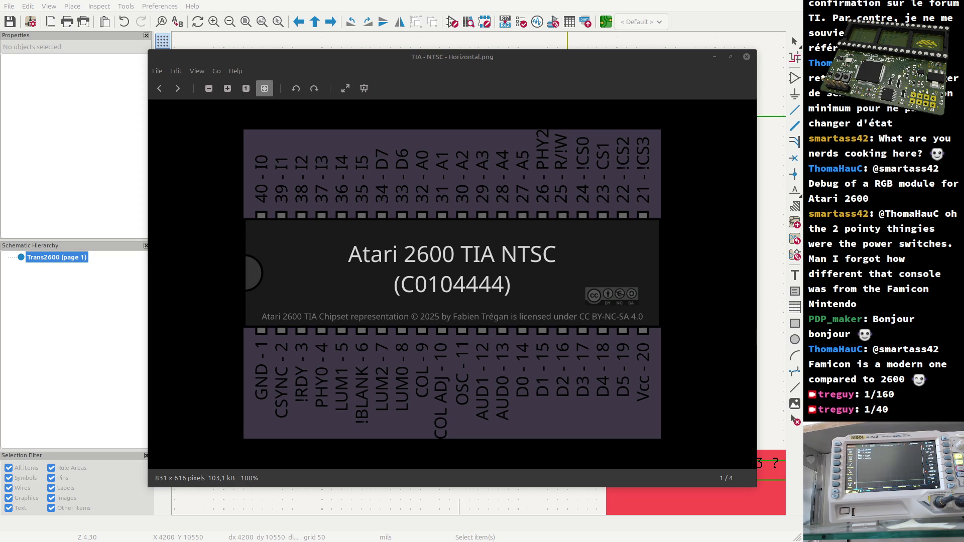
Flip through the neighbouring images and bring the TIA pinout image back to the front.
key("Right")
key("Left")
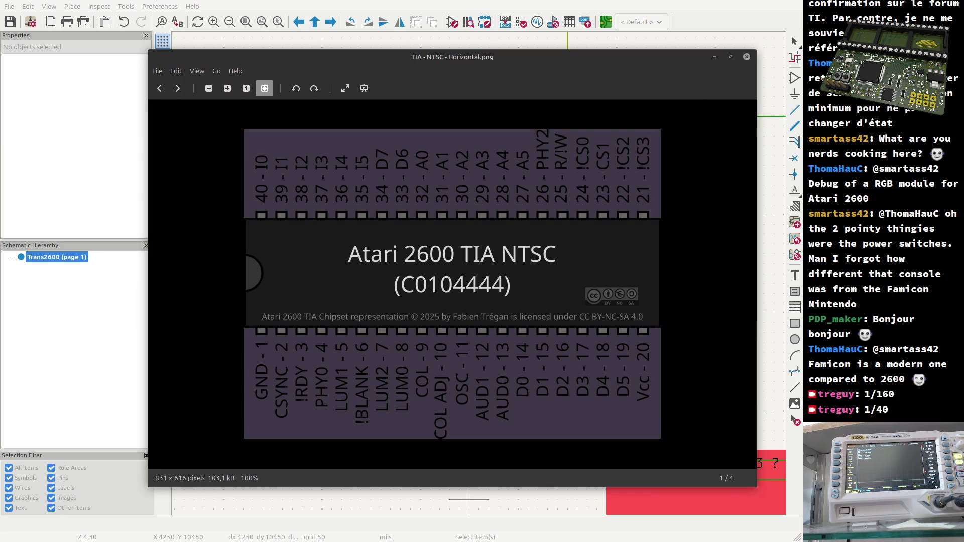
left_click(468, 499)
key("alt+Tab")
key("alt+Tab")
key("alt+Tab")
key("alt+Tab")
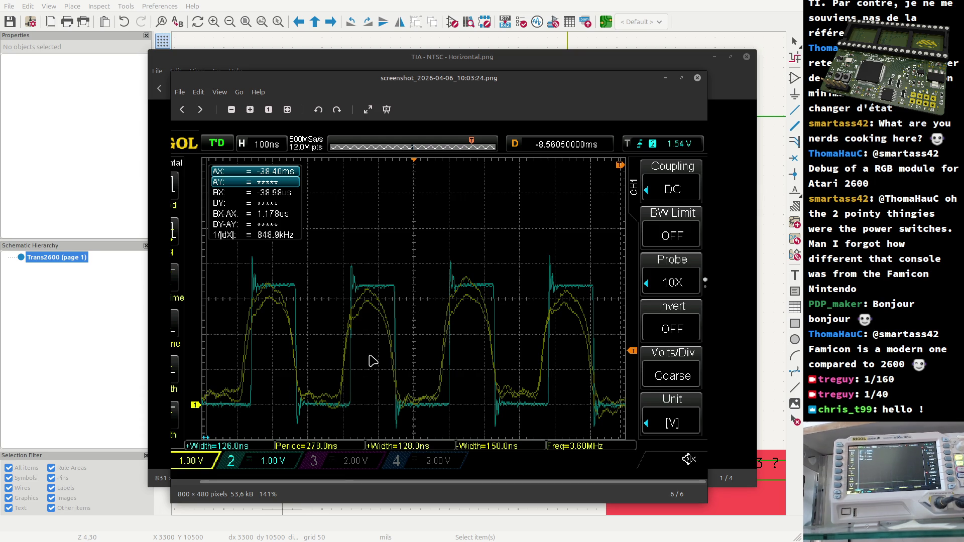
scroll(361, 368, "up", 1)
scroll(360, 368, "up", 1)
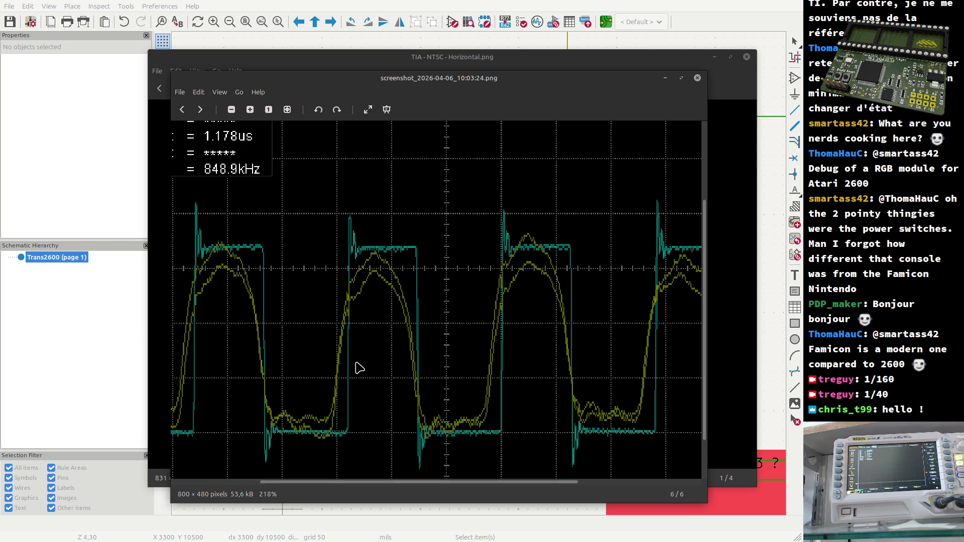
scroll(360, 367, "down", 1)
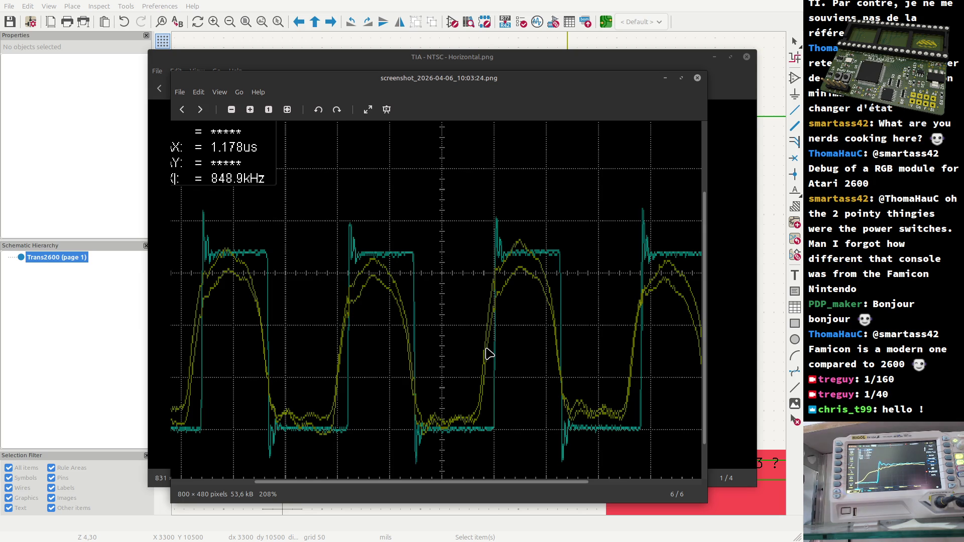
Leave the 10:03:24 oscilloscope screenshot and bring the terminal to the front.
key("alt+Tab")
key("alt+Tab")
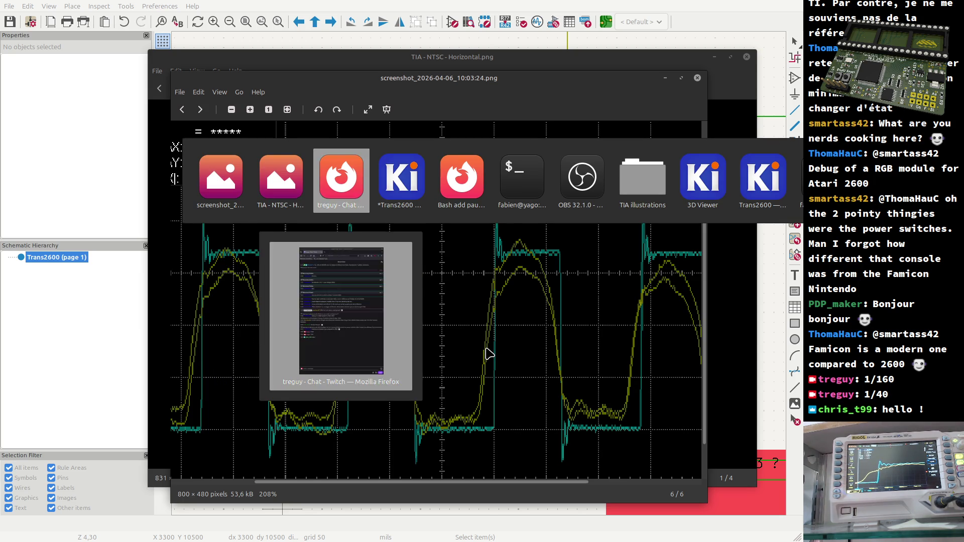
key("alt+Tab")
key("alt+Tab")
key("alt+Tab")
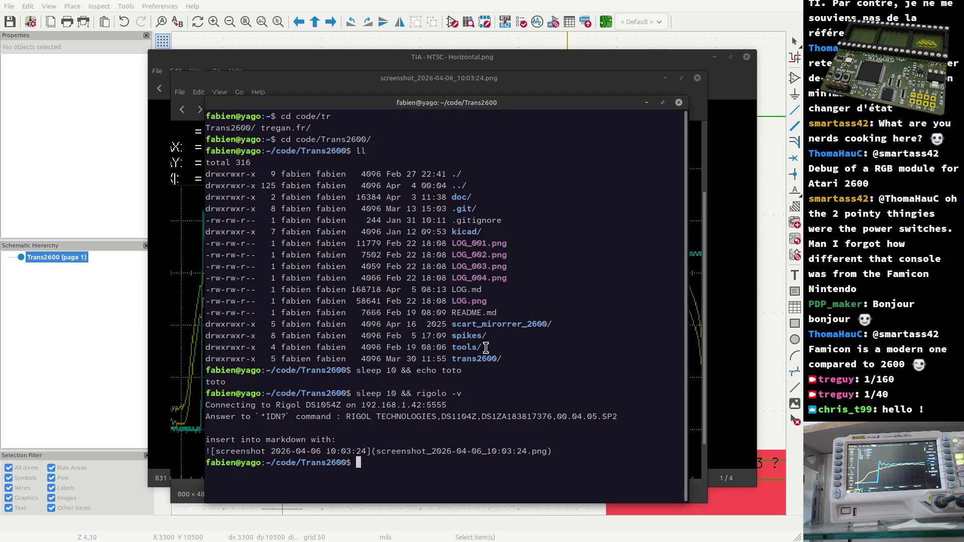
type("rig")
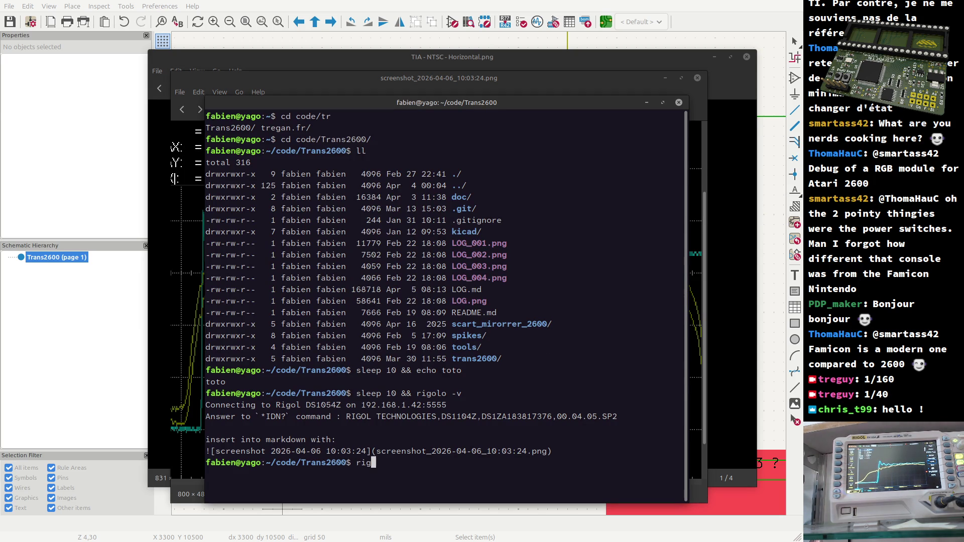
type("olo ")
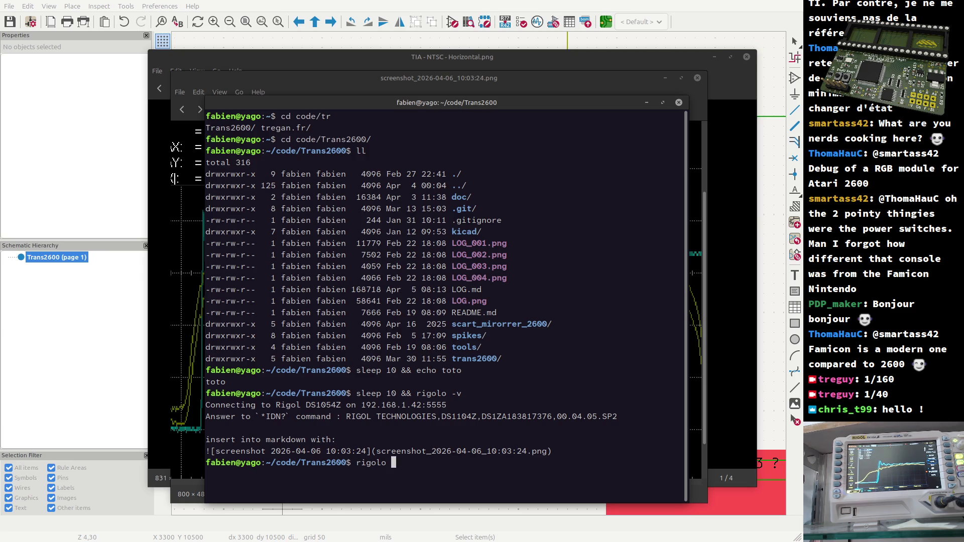
type("-v")
Run rigolo -v to capture a new oscilloscope screenshot (10:19:55) and open it.
key("Return")
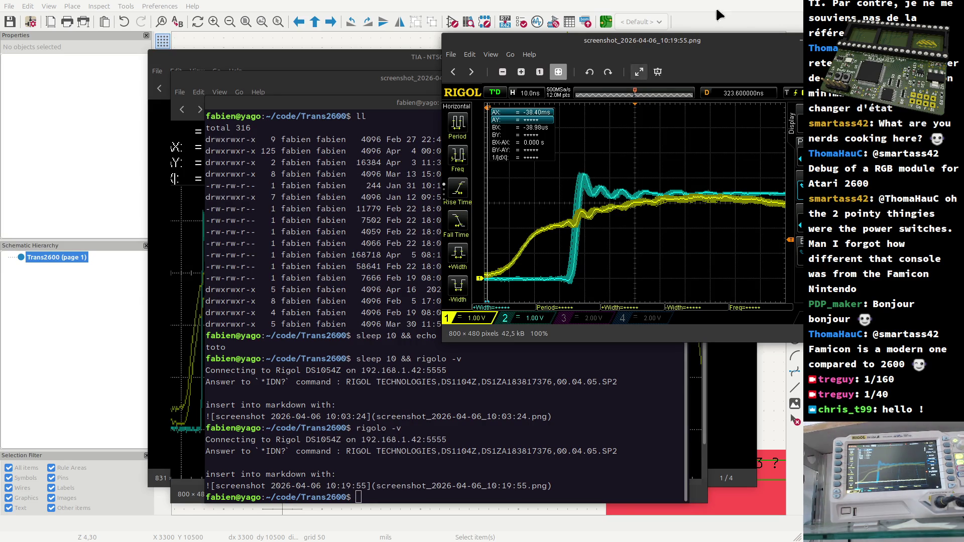
Move the 10:19:55 screenshot window left and down toward the screen centre.
left_click_drag(632, 47, 544, 84)
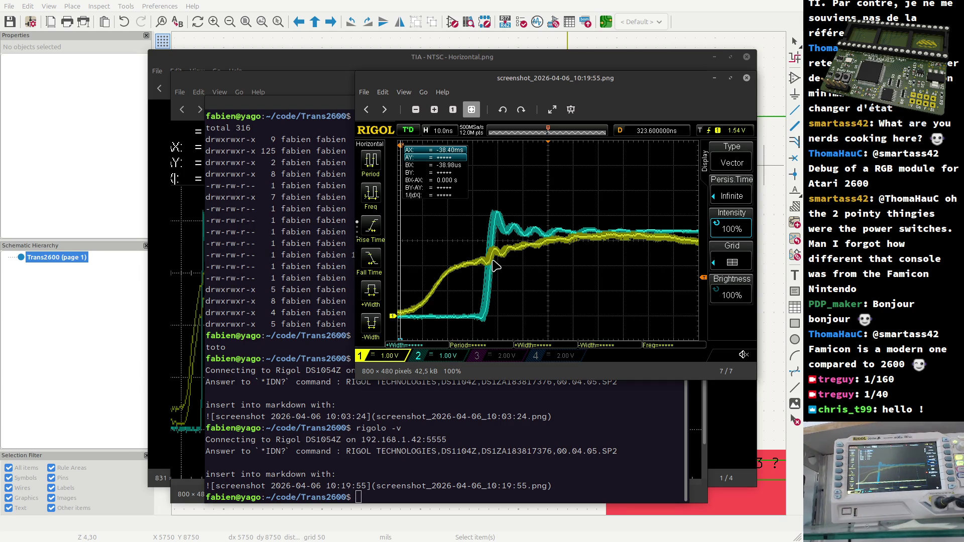
scroll(496, 266, "up", 1)
scroll(495, 264, "down", 1)
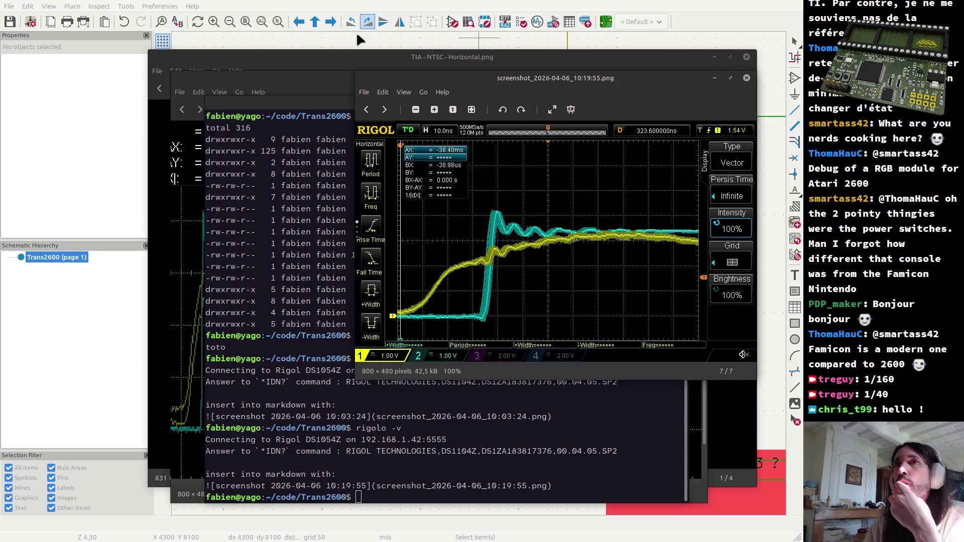
Switch from the screenshot viewer to the LOG.md preview in the code editor.
key("alt+Tab")
key("alt+Tab")
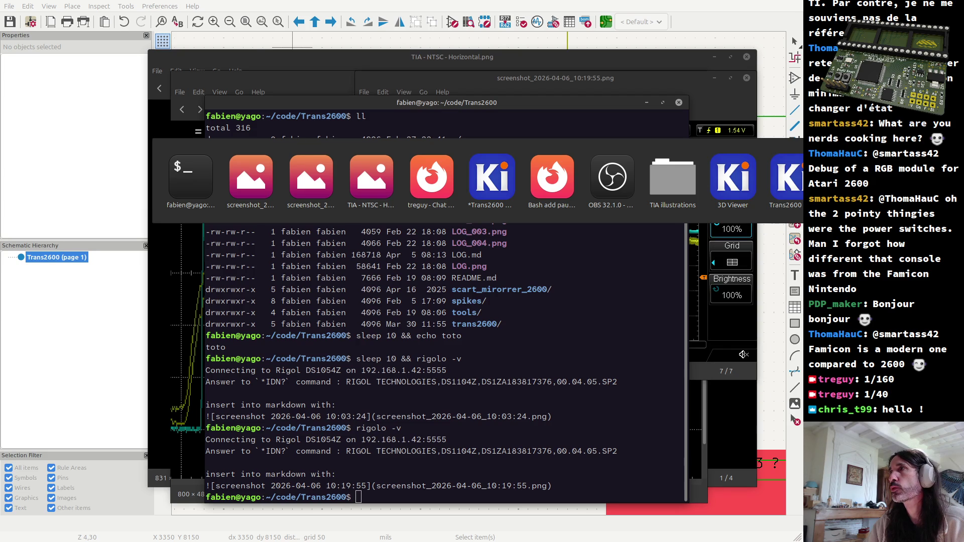
key("alt+Tab")
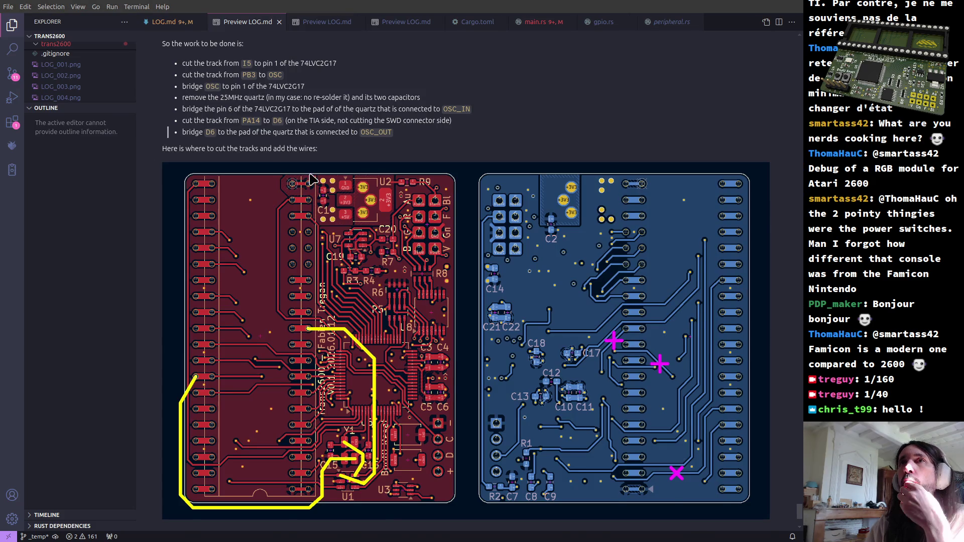
scroll(326, 209, "up", 5)
scroll(328, 252, "up", 3)
left_click_drag(189, 225, 313, 227)
scroll(306, 230, "up", 2)
scroll(304, 231, "up", 5)
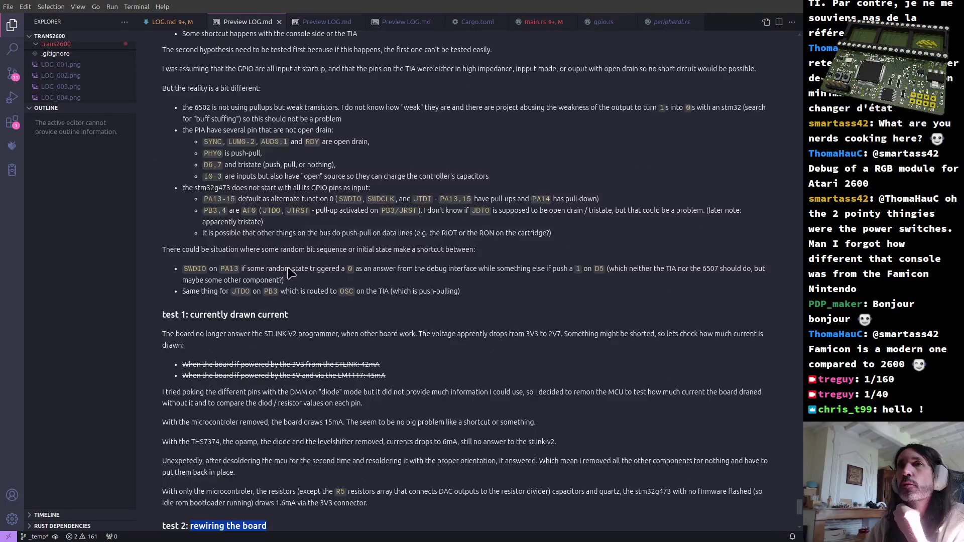
scroll(204, 302, "up", 4)
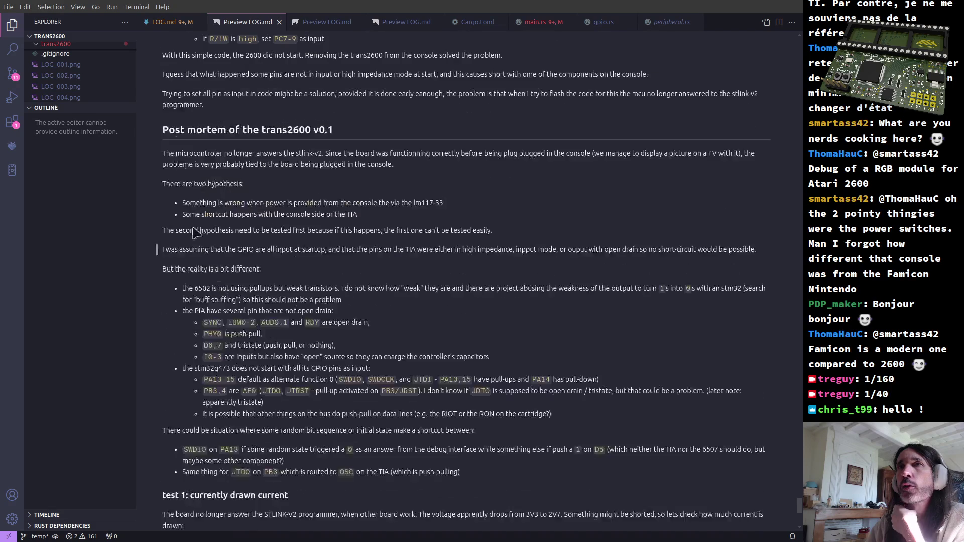
scroll(309, 188, "down", 3)
scroll(294, 241, "down", 4)
scroll(284, 270, "down", 1)
scroll(284, 270, "down", 3)
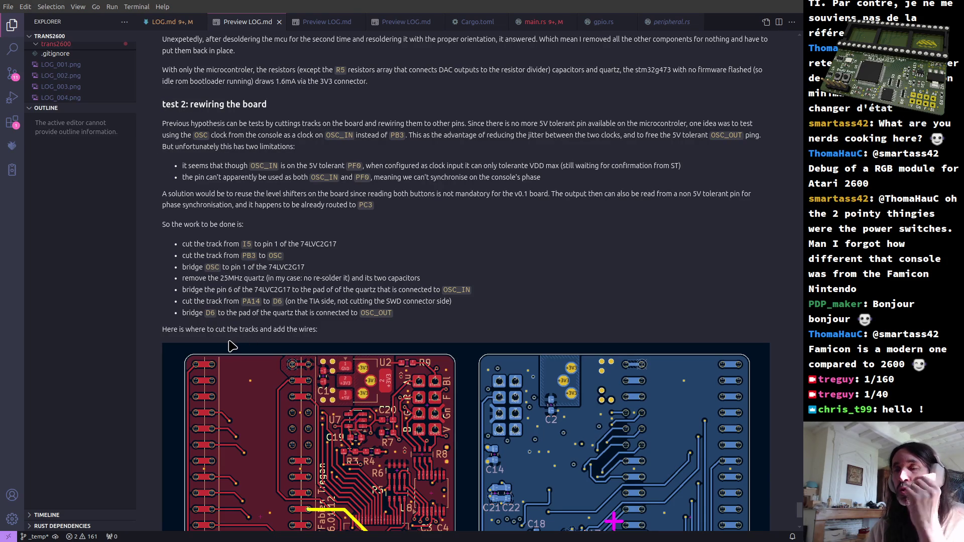
scroll(231, 347, "down", 2)
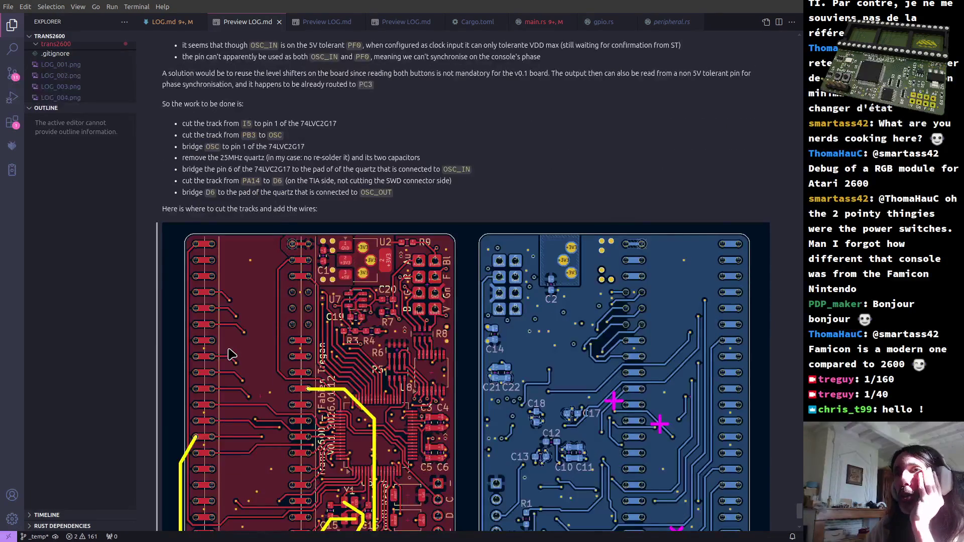
scroll(231, 355, "down", 2)
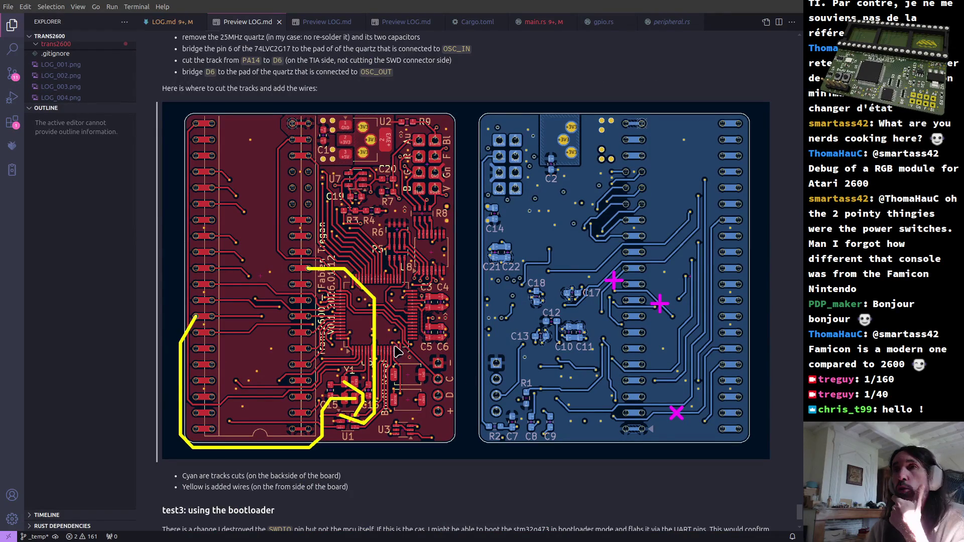
scroll(393, 352, "down", 3)
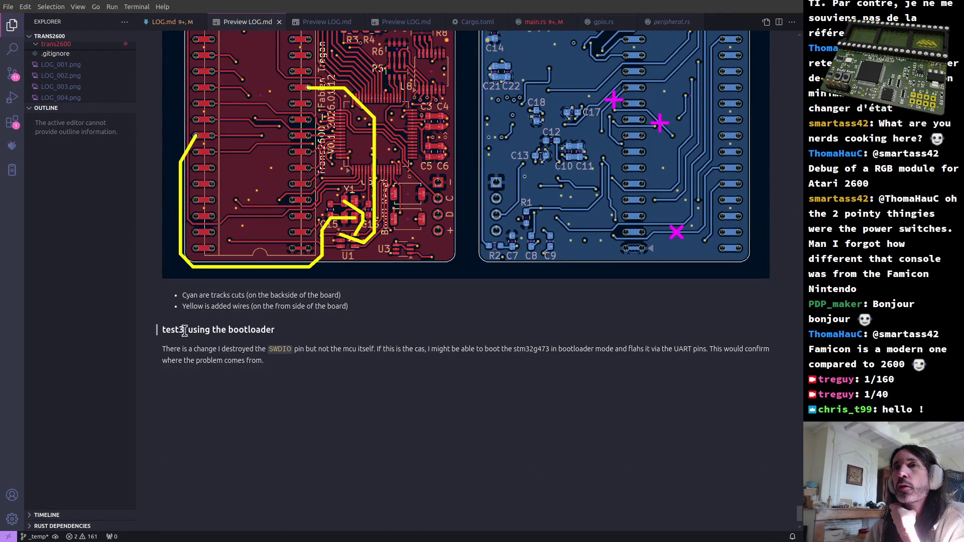
Select part of the test3 heading in the preview and switch to the LOG.md source.
left_click_drag(161, 328, 266, 334)
scroll(264, 340, "up", 4)
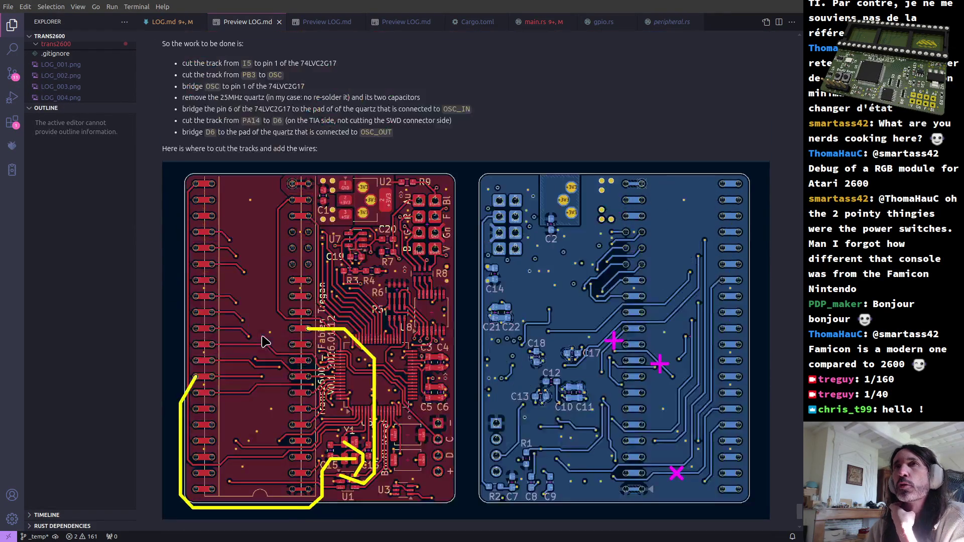
left_click(168, 21)
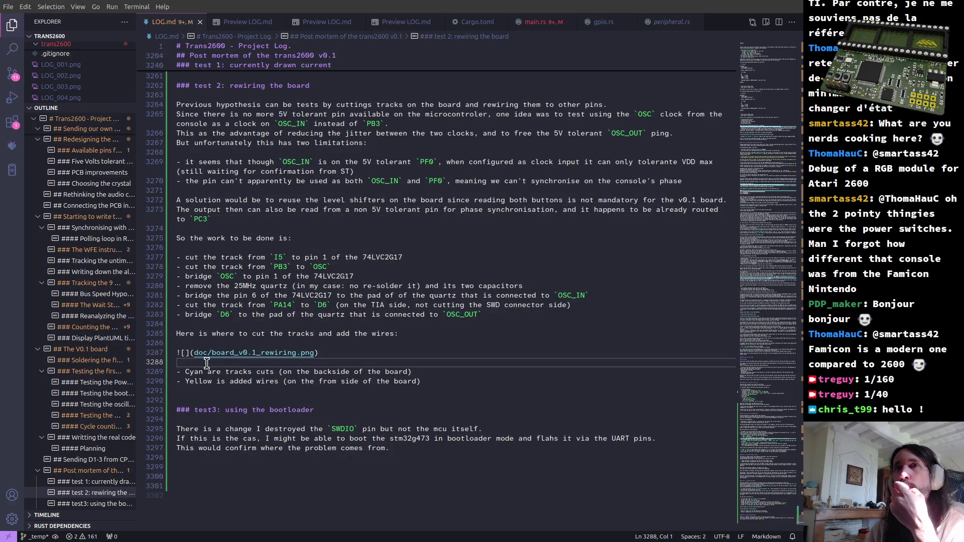
scroll(198, 240, "up", 2)
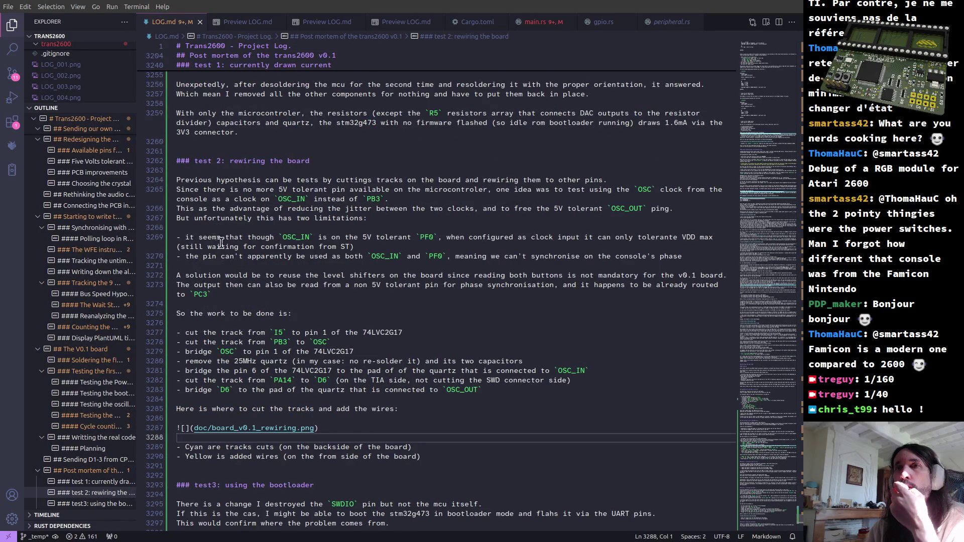
scroll(217, 235, "down", 3)
scroll(453, 354, "down", 2)
Add a '### Testing clock through the level shifter' subsection under '## V0.2 board'.
left_click(458, 352)
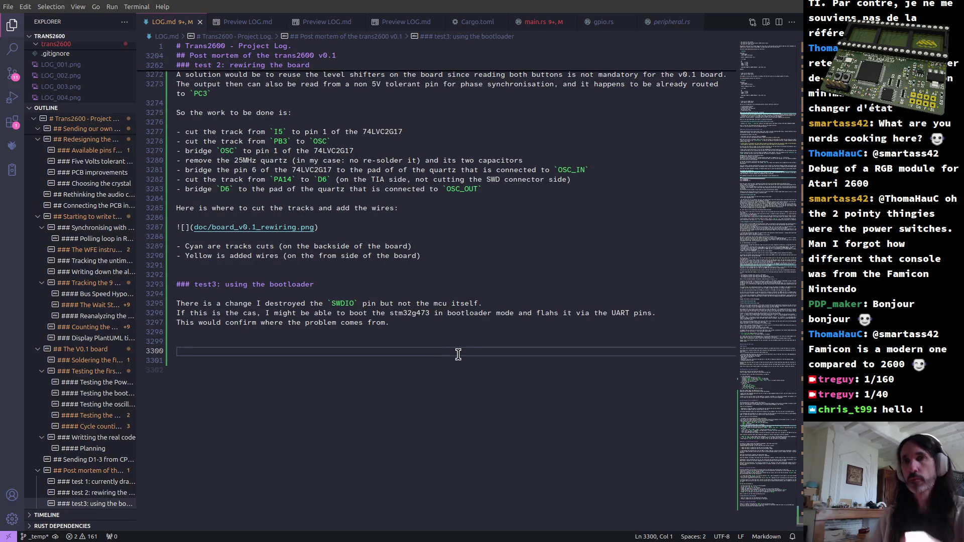
key("BackSpace")
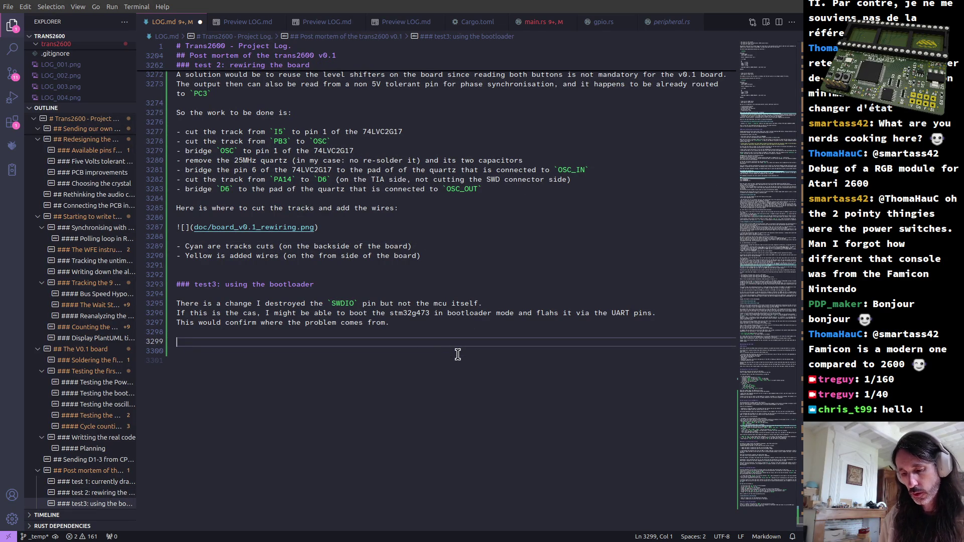
key("Return")
key("BackSpace")
key("BackSpace")
key("Return")
key("Return")
type("#")
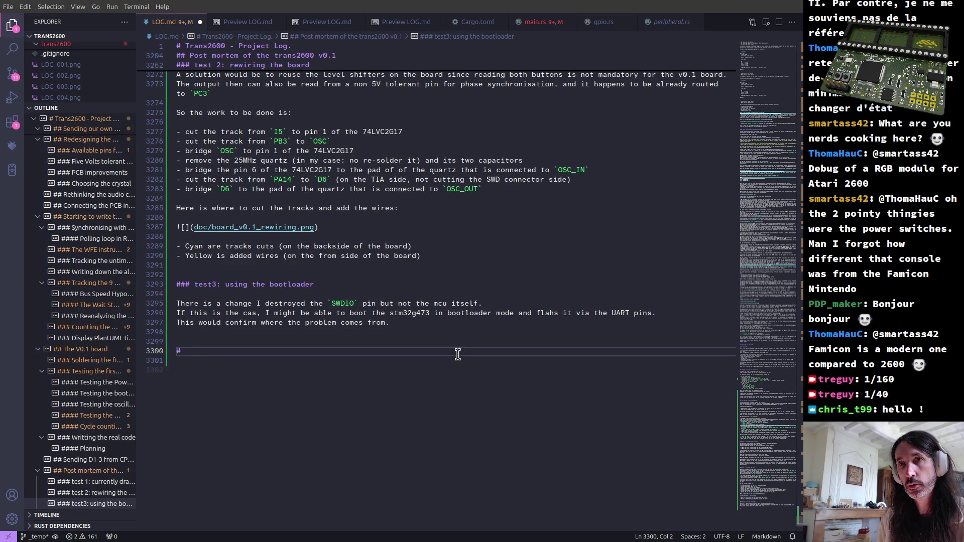
type("# V0.2 boar")
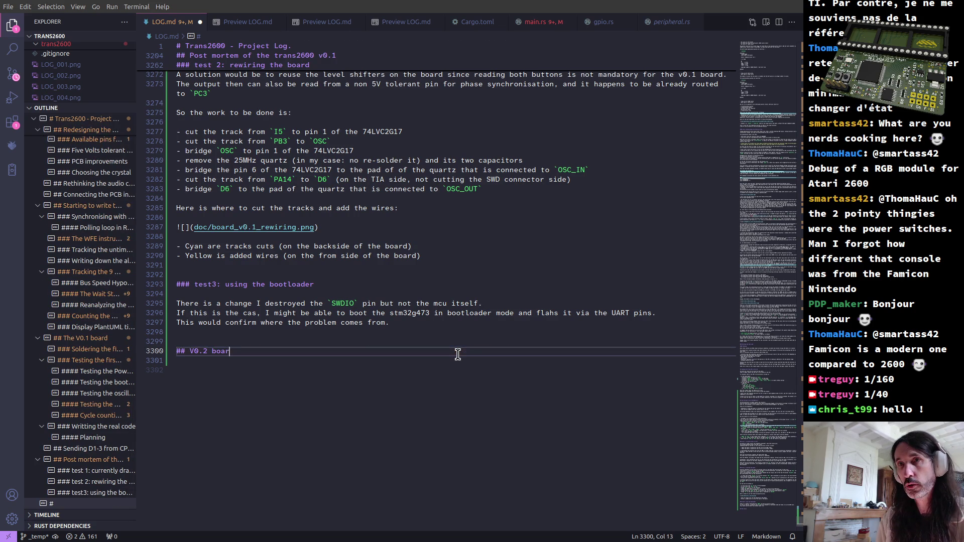
key("Return")
key("Return")
type("###")
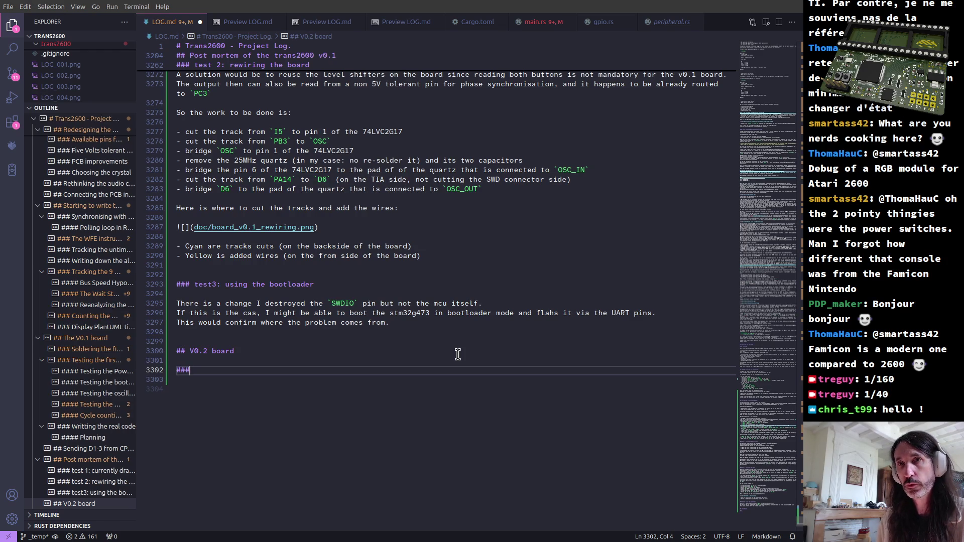
type(" Test")
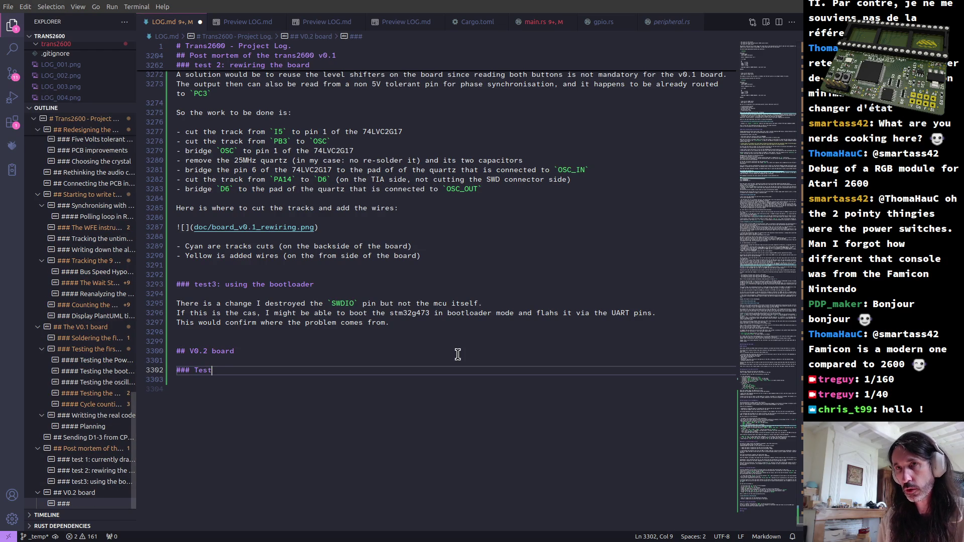
type("ing ")
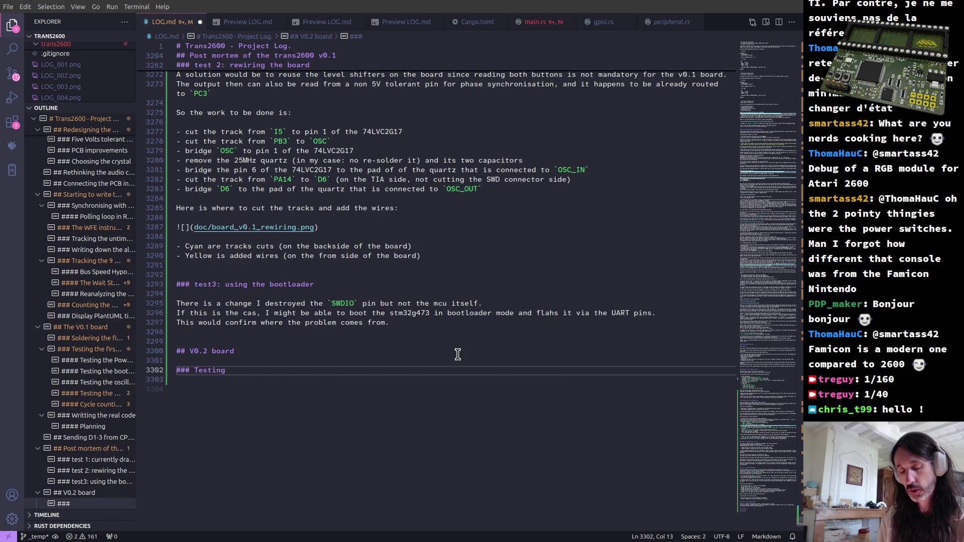
type("clock through the level shifter")
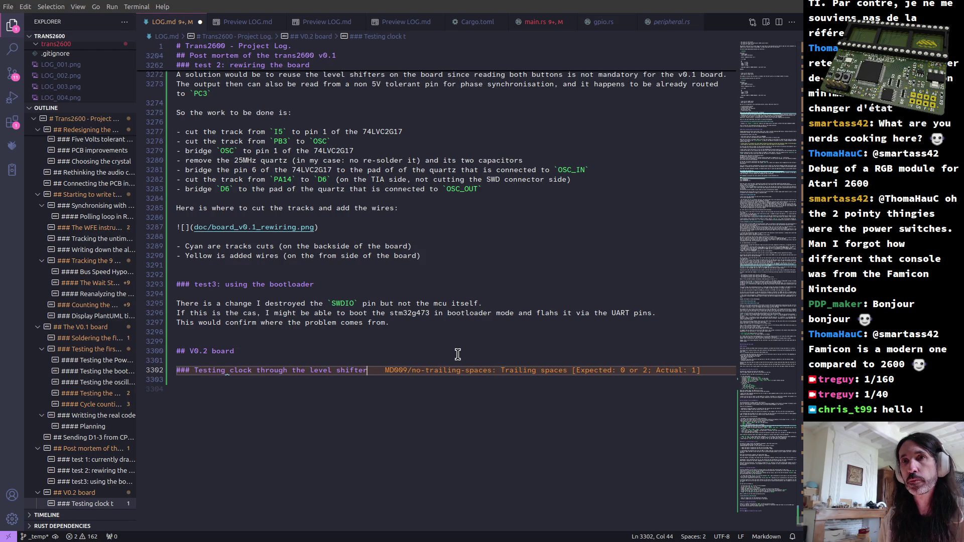
key("Return")
key("Return")
type("We")
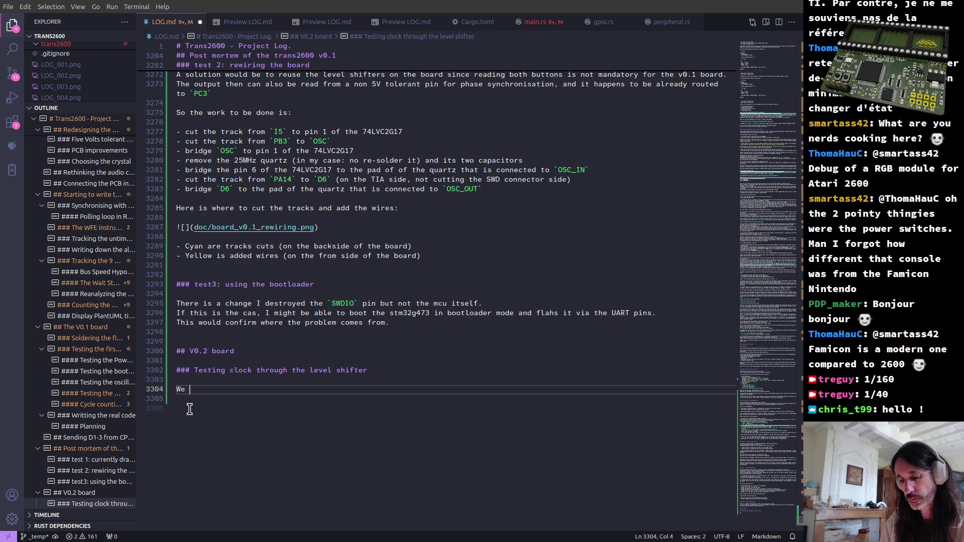
Write the sentence about rewiring the clock to `OSC_IN`, freeing OSC_OUT.
key("BackSpace")
key("BackSpace")
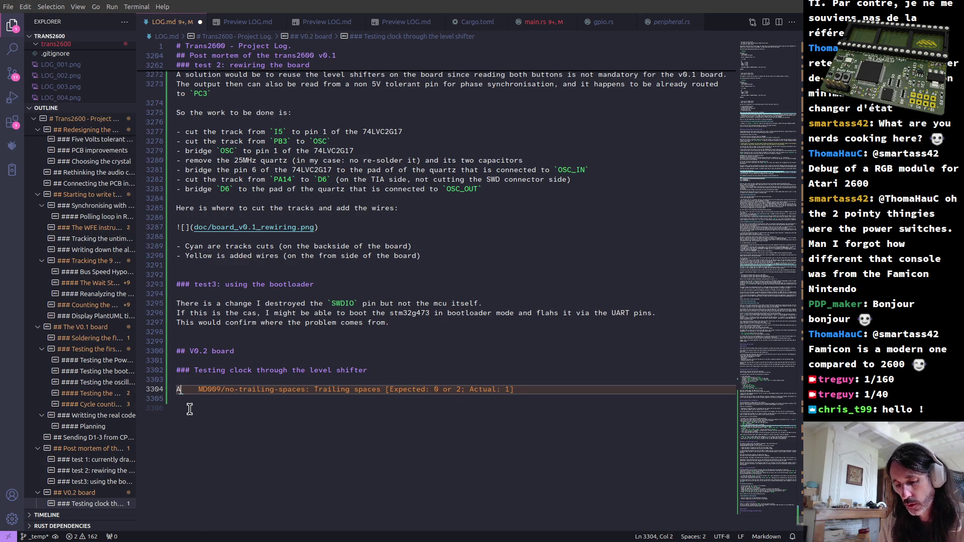
type("Aft")
type("rewiring the clock")
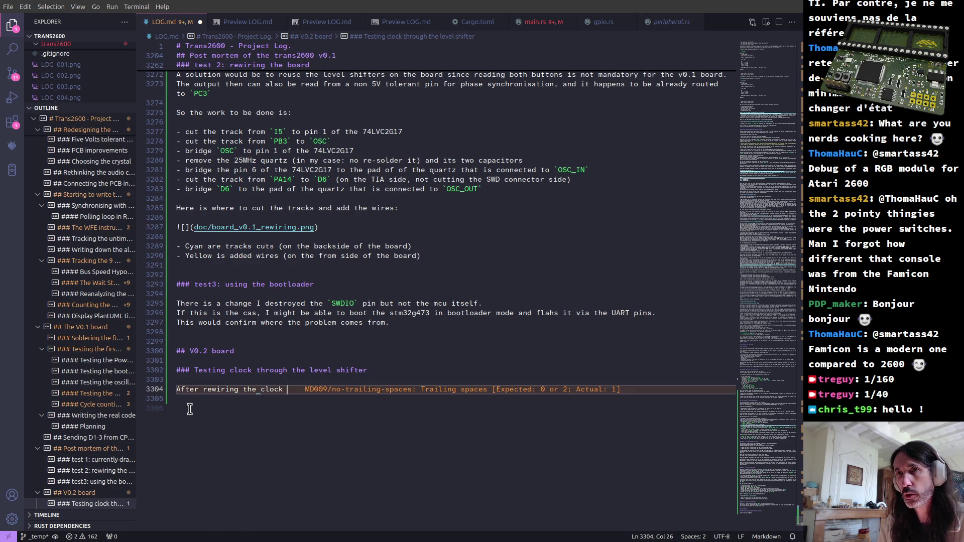
type(" from the console so it can be used at OSC_")
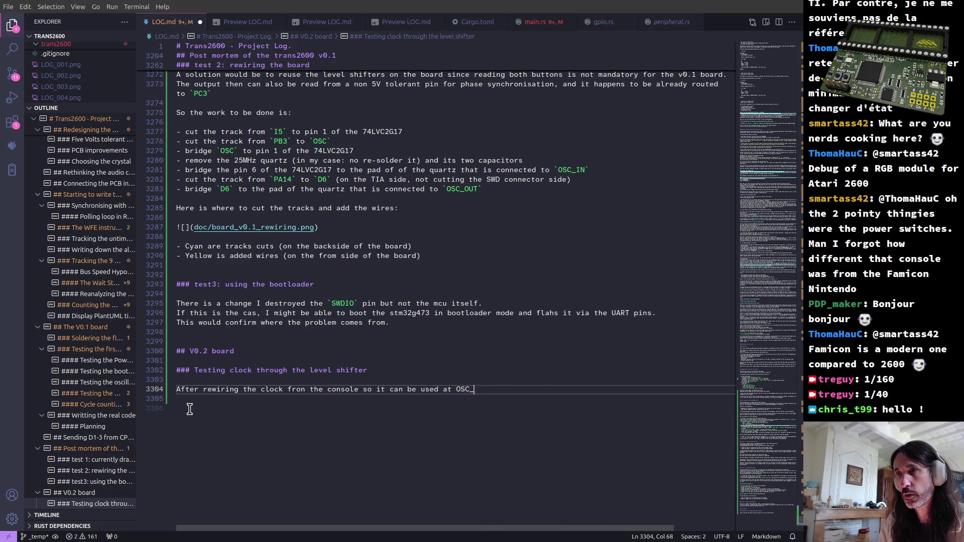
key("ctrl+Left")
key("ctrl+Left")
type("`OSC_IN` (whi")
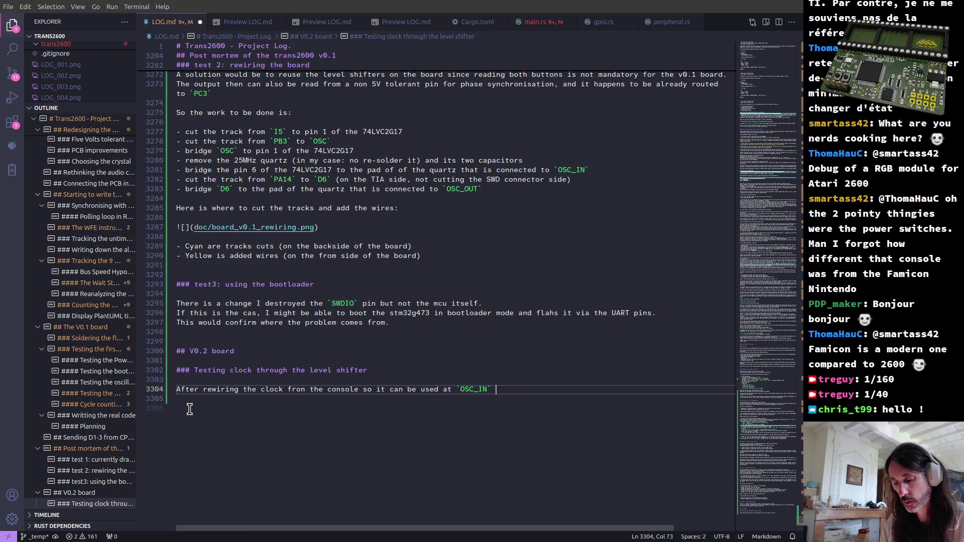
type("ch frees ")
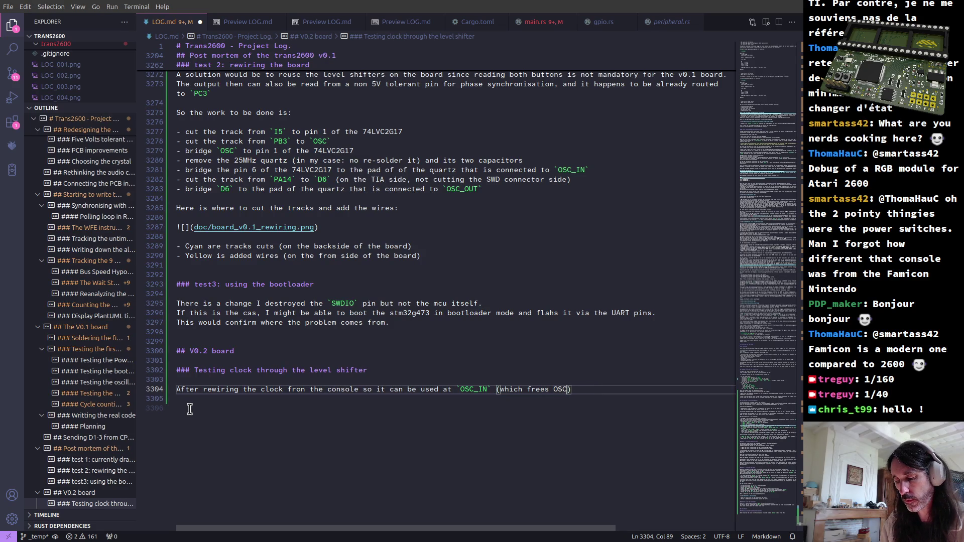
type("`O")
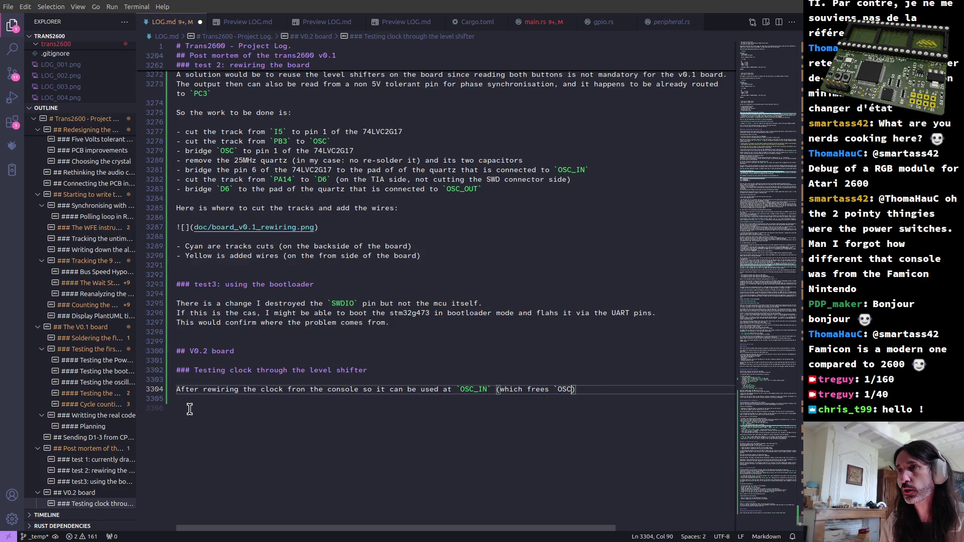
key("BackSpace")
type("_OUT")
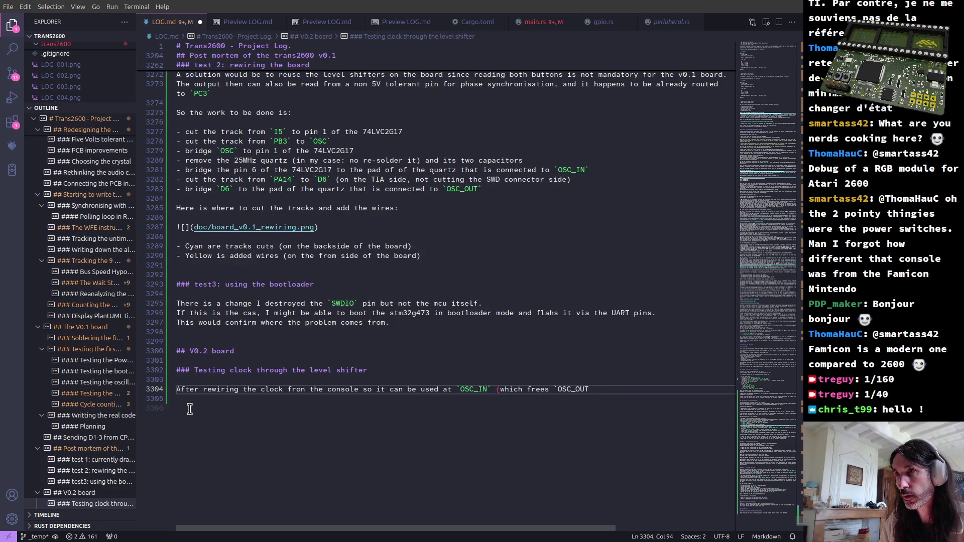
type("`")
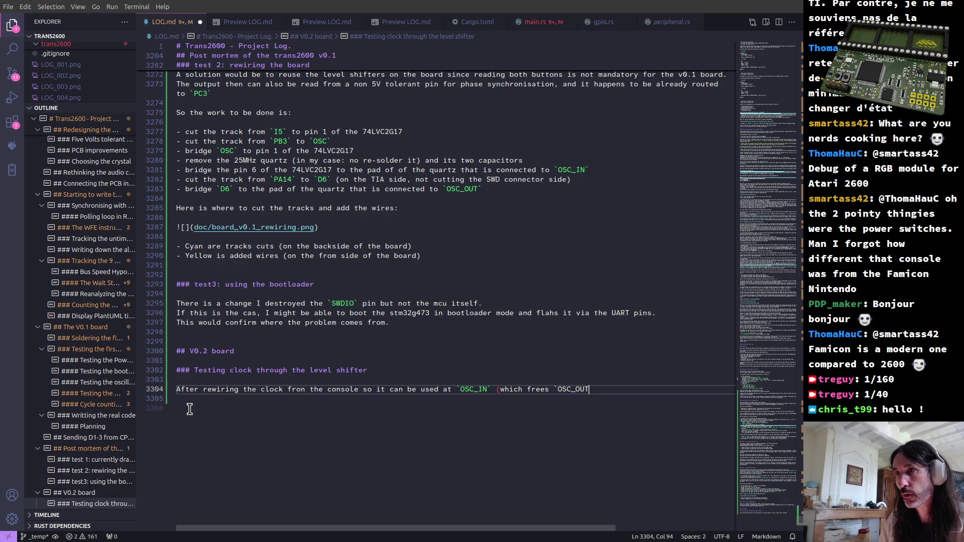
type("1")
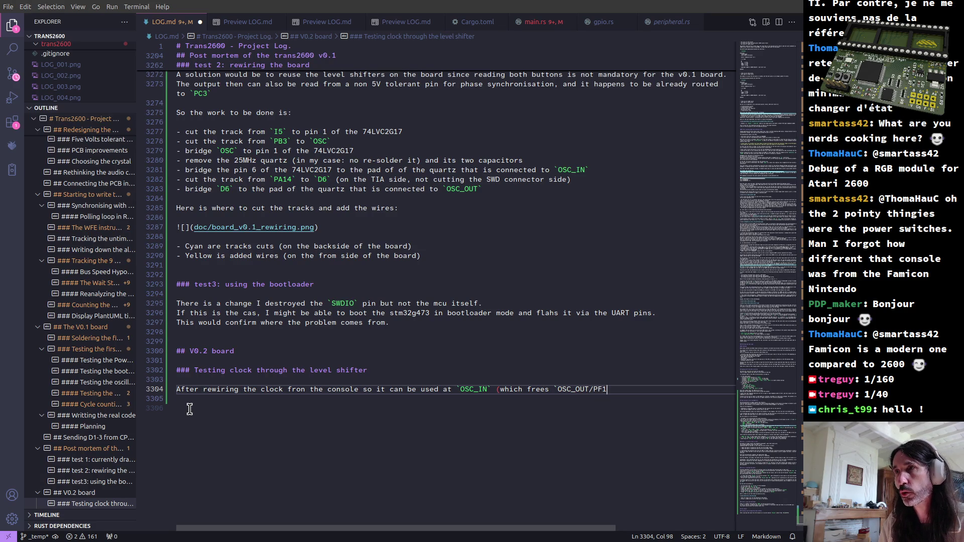
type("`")
Close the KiCad 3D view and bring up the board editor without the footprint properties.
key("alt+Tab")
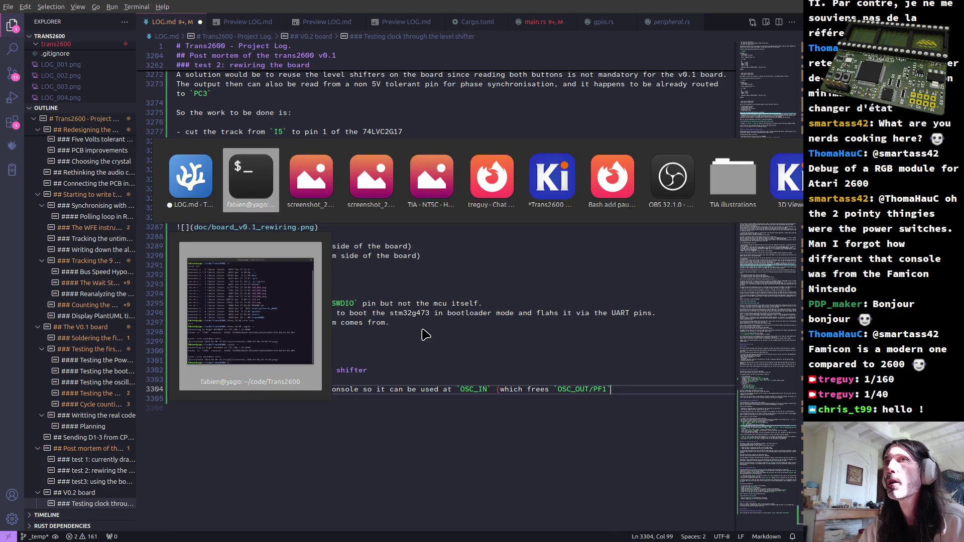
key("alt+Tab")
key("alt+Tab")
key("alt+Tab")
key("alt+Tab")
key("alt+Tab")
key("alt+Tab")
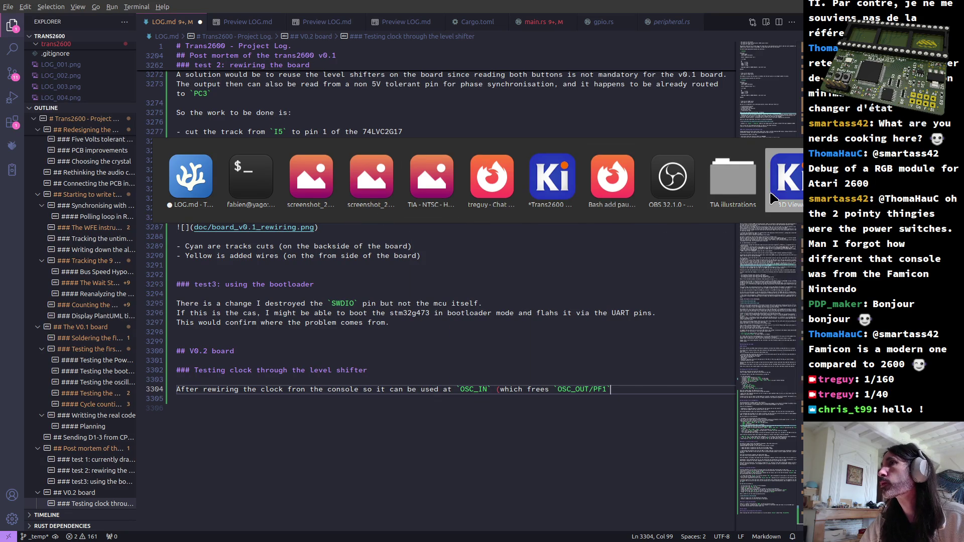
left_click(797, 190)
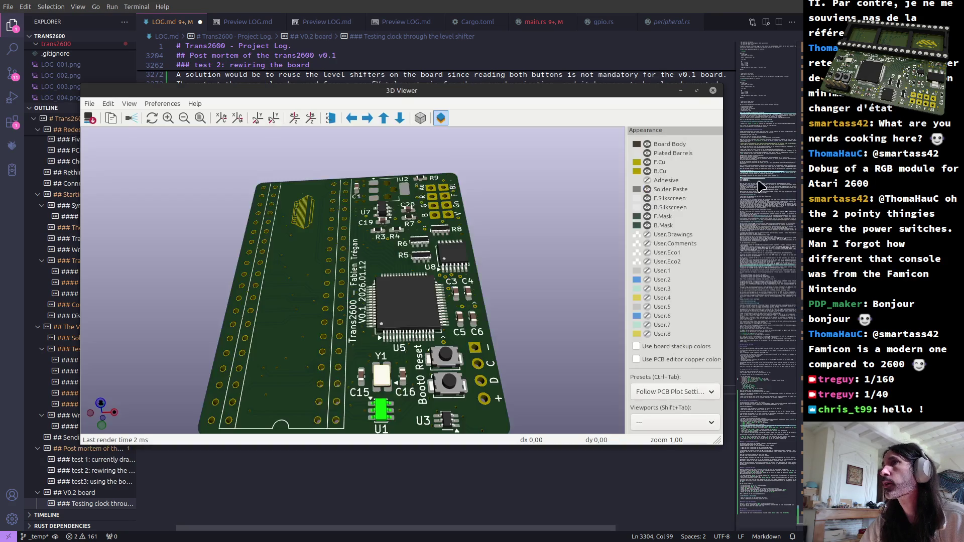
left_click(713, 91)
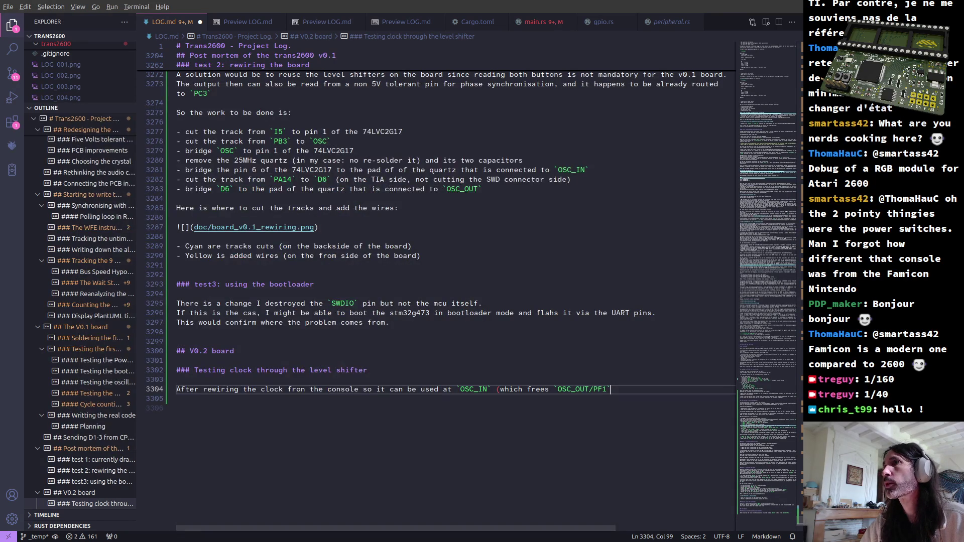
key("alt+Tab")
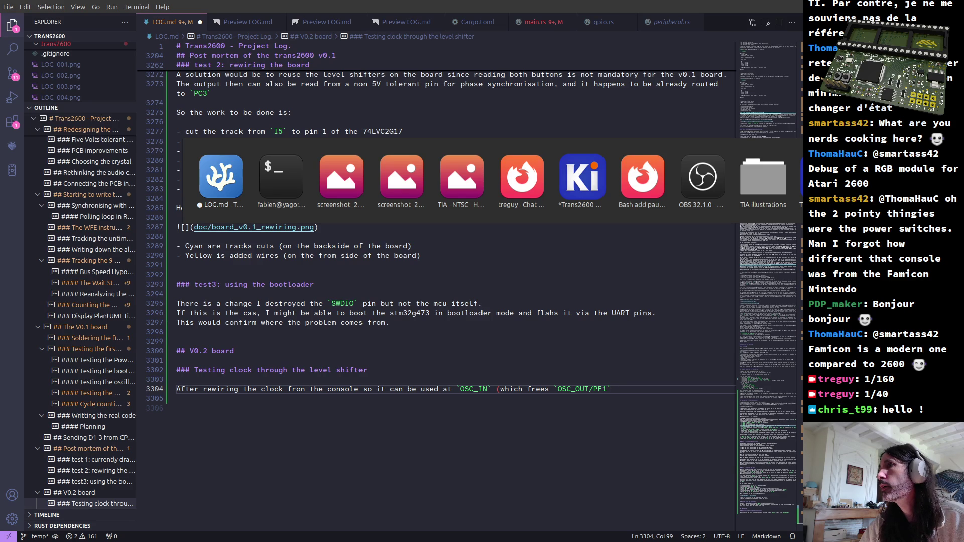
left_click(582, 177)
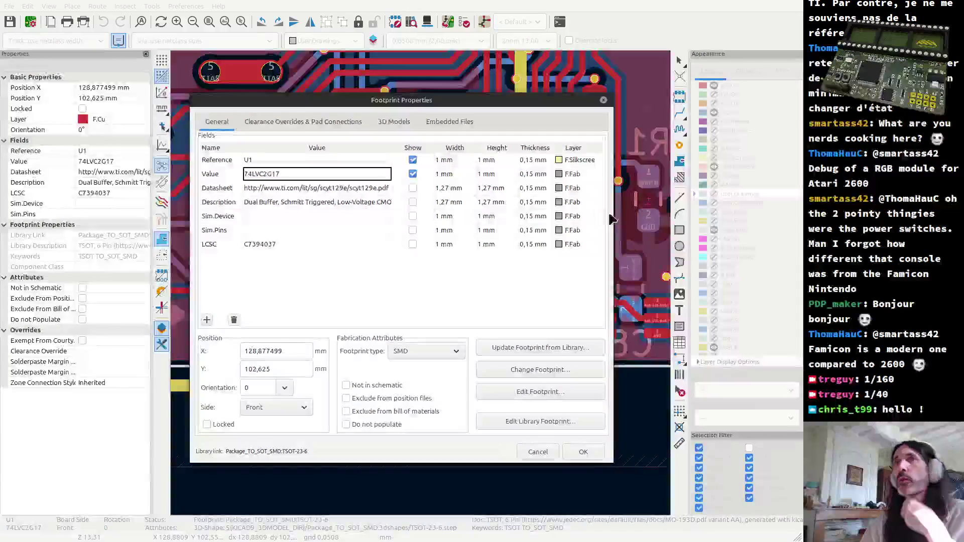
left_click(607, 100)
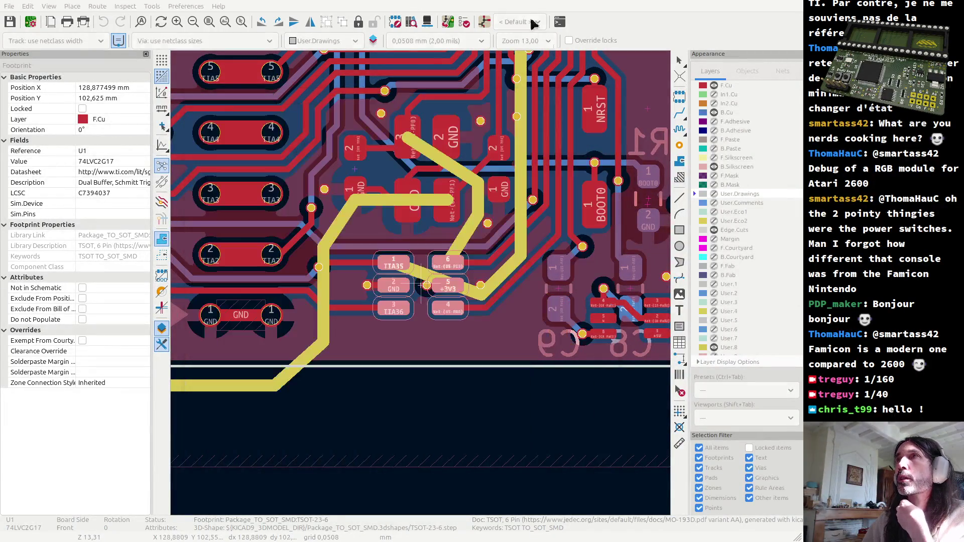
Dismiss the update-from-schematic check unchanged and switch to the schematic editor.
left_click(450, 21)
left_click(496, 433)
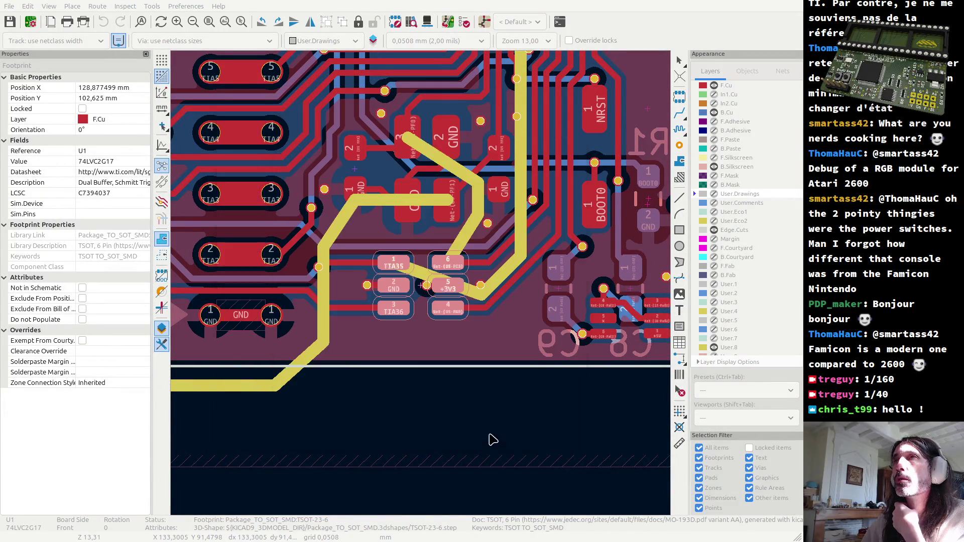
left_click(486, 21)
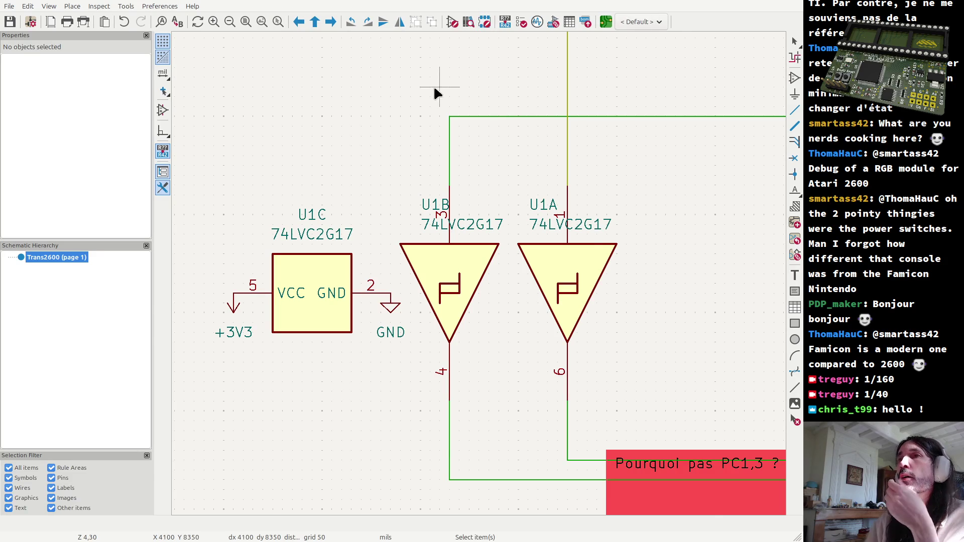
scroll(480, 279, "down", 3)
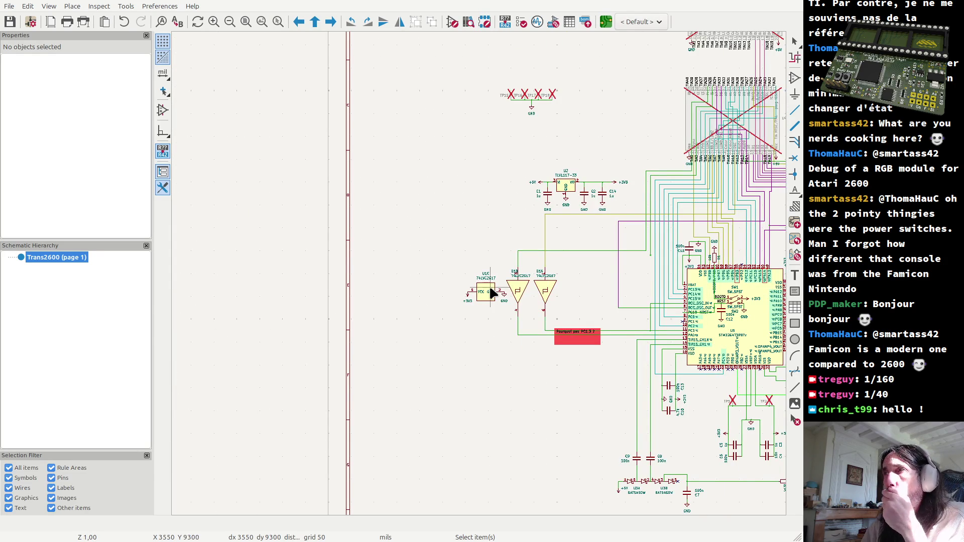
scroll(682, 313, "up", 3)
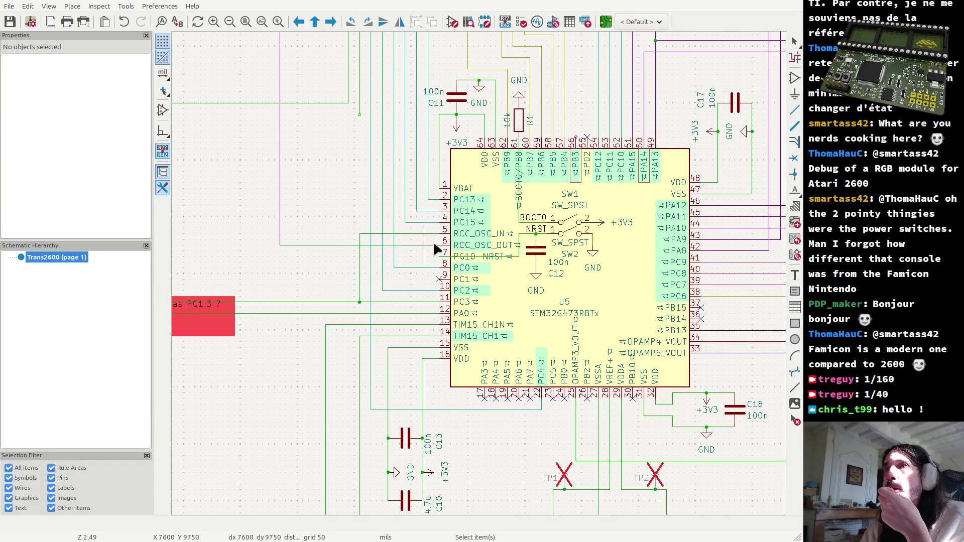
Look up pin 6 RCC_OSC_OUT (PF1) in the STM32 U5 pin table.
left_click(459, 247)
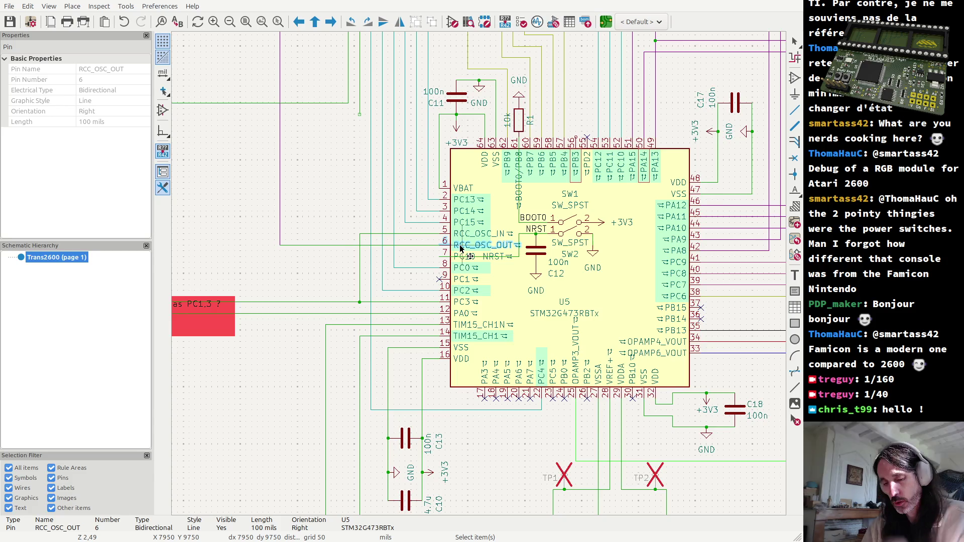
double_click(459, 248)
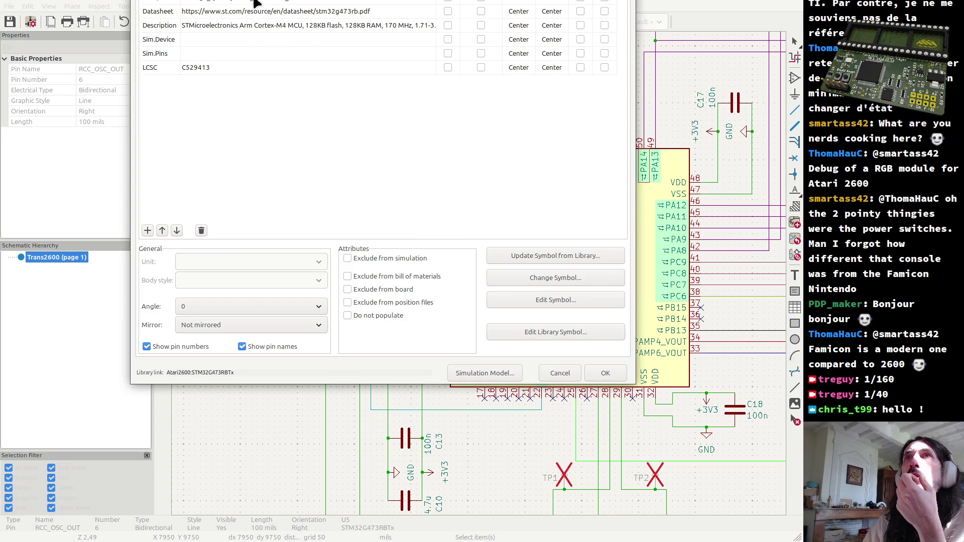
key("ctrl+Tab")
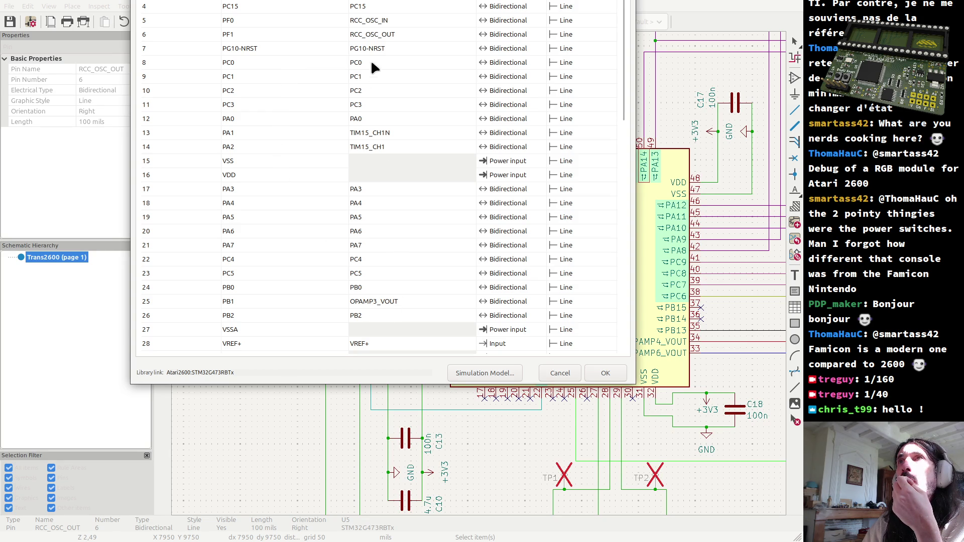
left_click(228, 36)
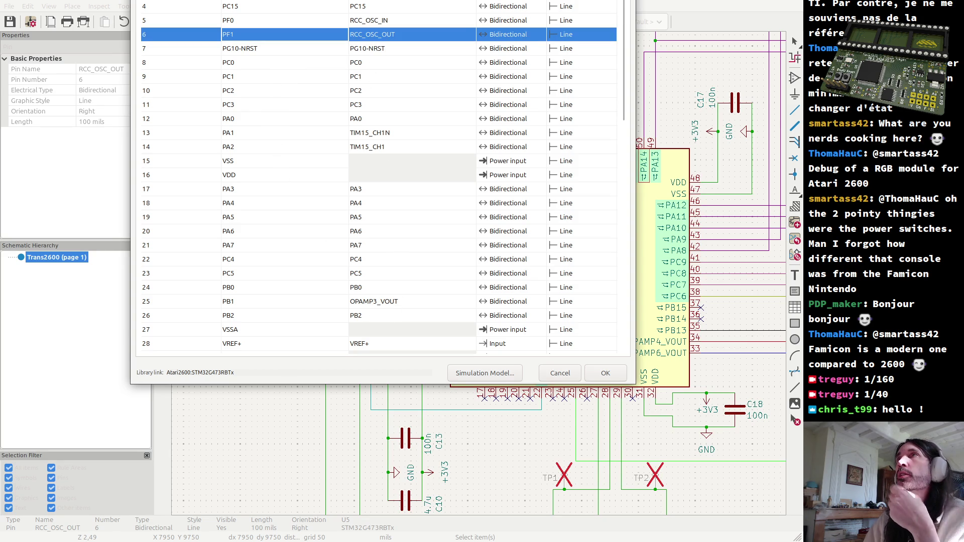
key("Escape")
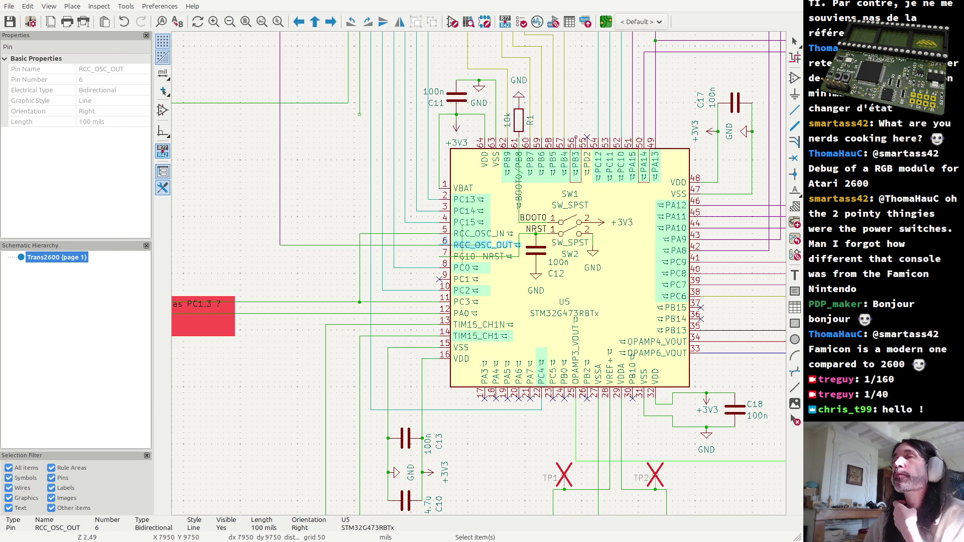
Show the RCC_OSC_OUT pad on the board layout, then return to the LOG.md editor.
key("alt+Tab")
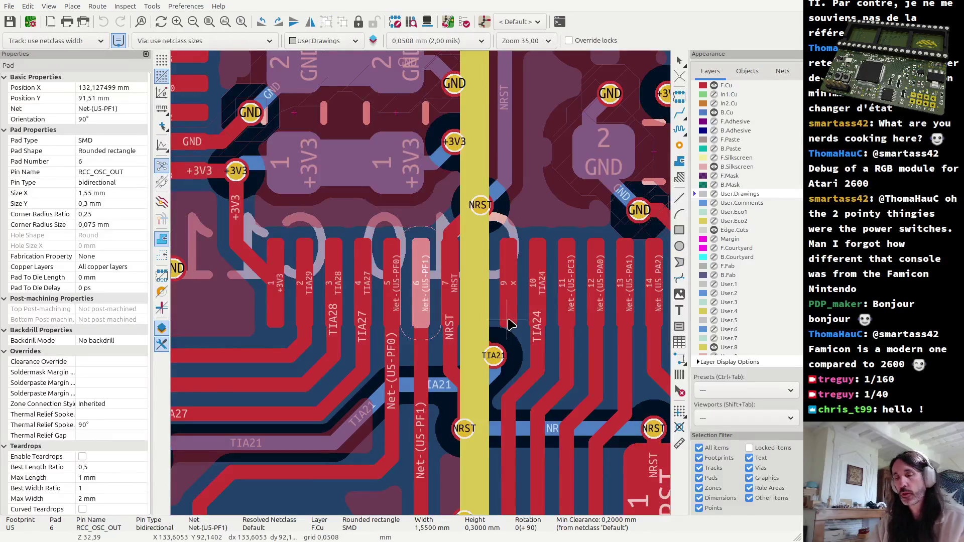
key("alt+Tab")
key("Tab")
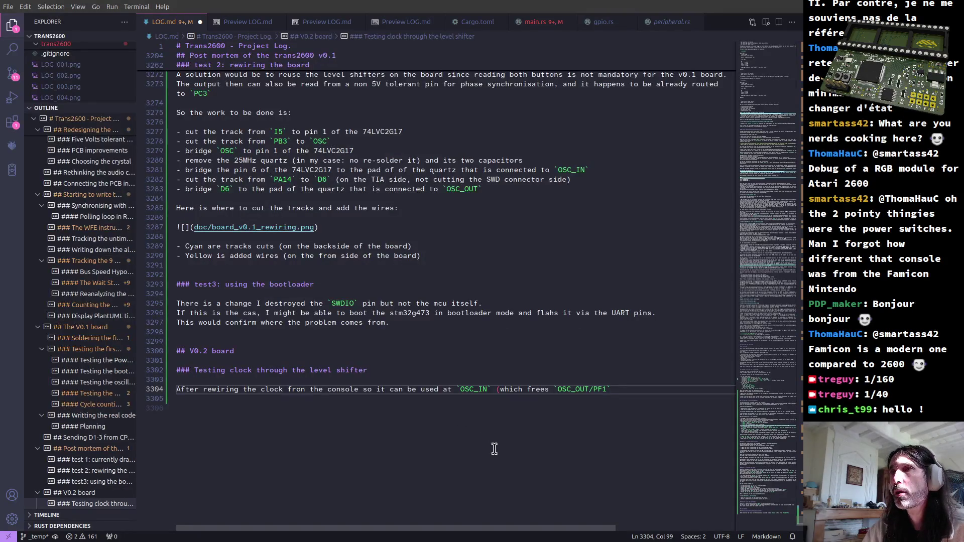
type(")")
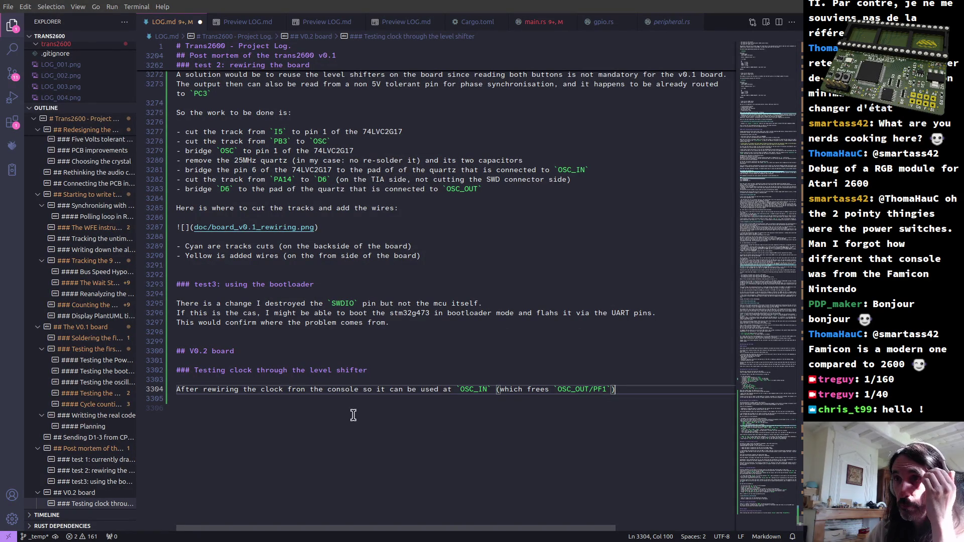
Fix the typo in 'from' and end line 3304 with ', the output signal seems fine:'.
left_click(304, 389)
type("m")
key("BackSpace")
left_click(622, 389)
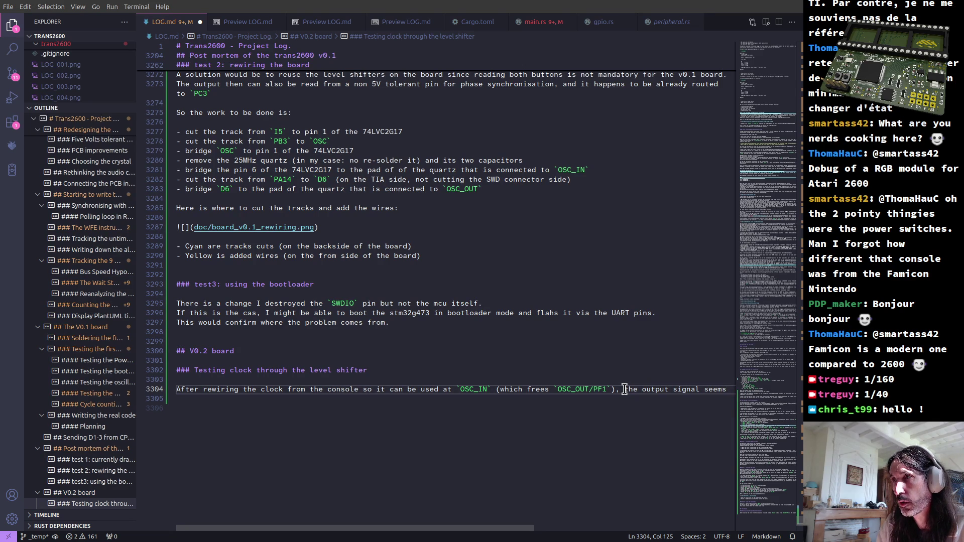
type("fine:")
key("Return")
key("Return")
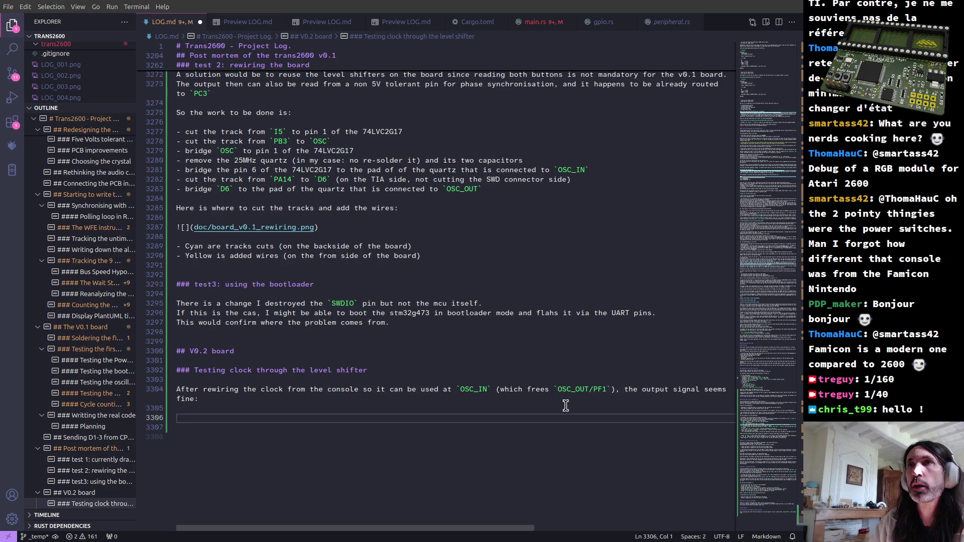
key("alt+Tab")
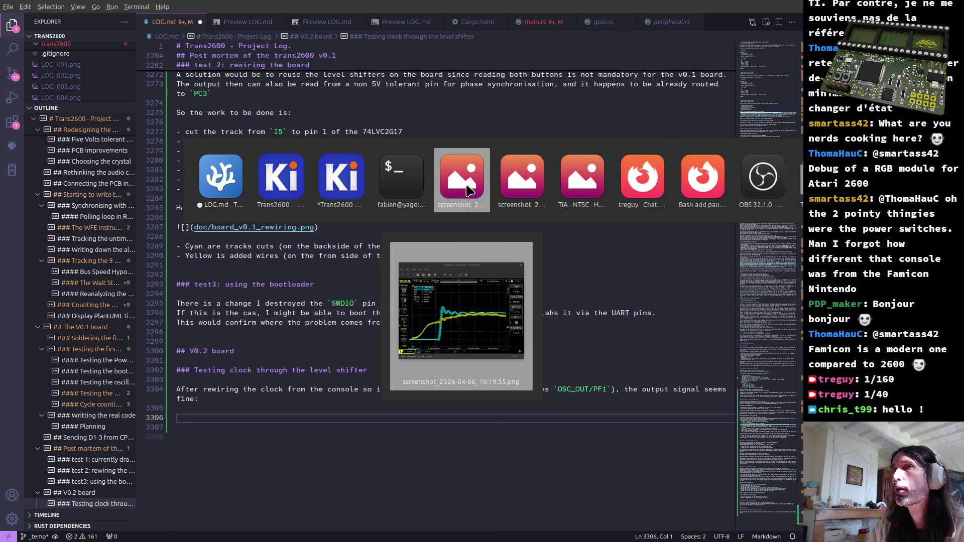
Bring up the 10:03:24 screenshot viewer window, then the terminal.
left_click(524, 183)
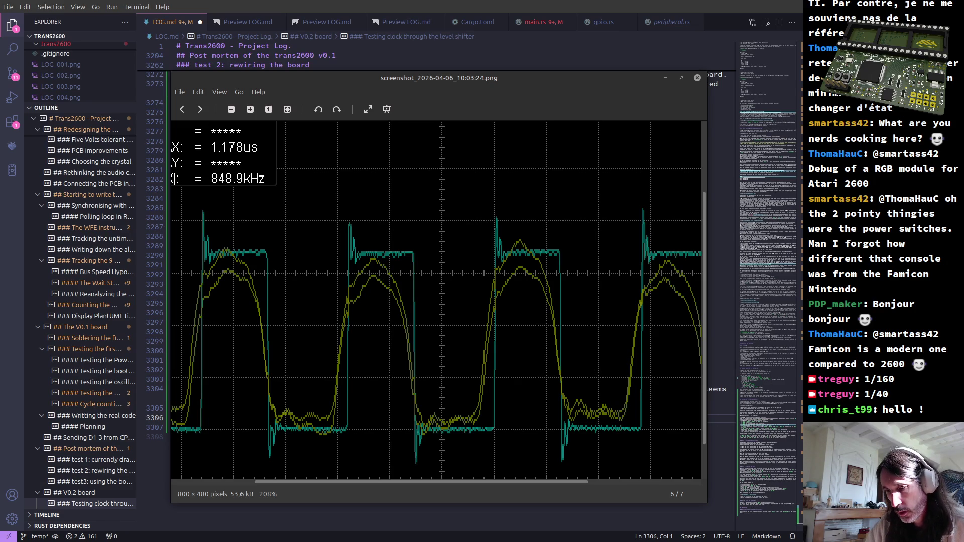
key("alt+Tab")
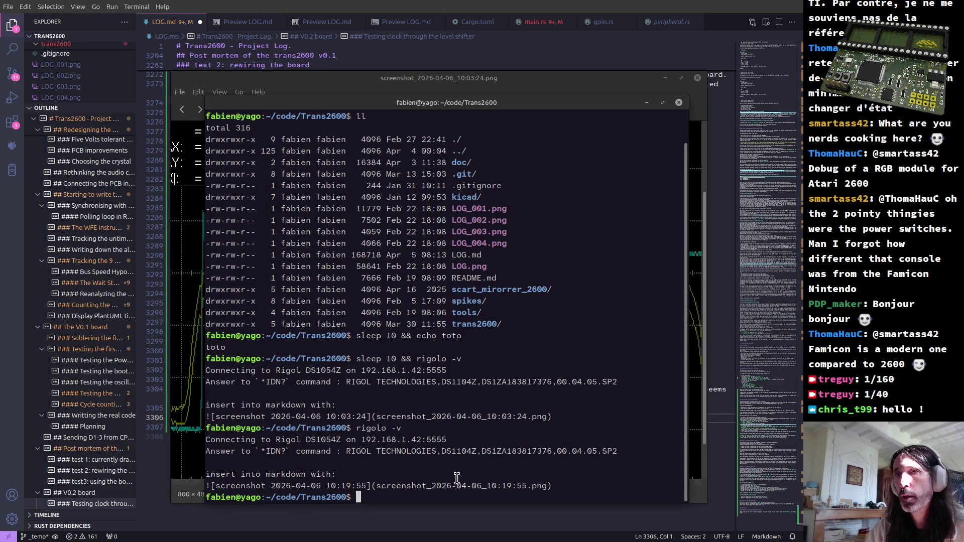
type("ll")
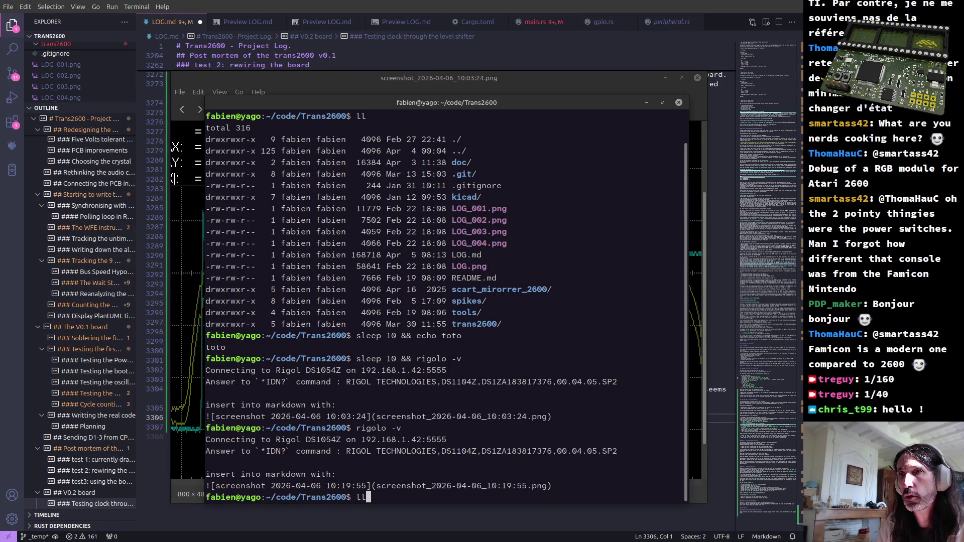
List the folder, then mv screenshot_2026-04-06_10:03:24.png into doc/ with Tab completion.
key("Return")
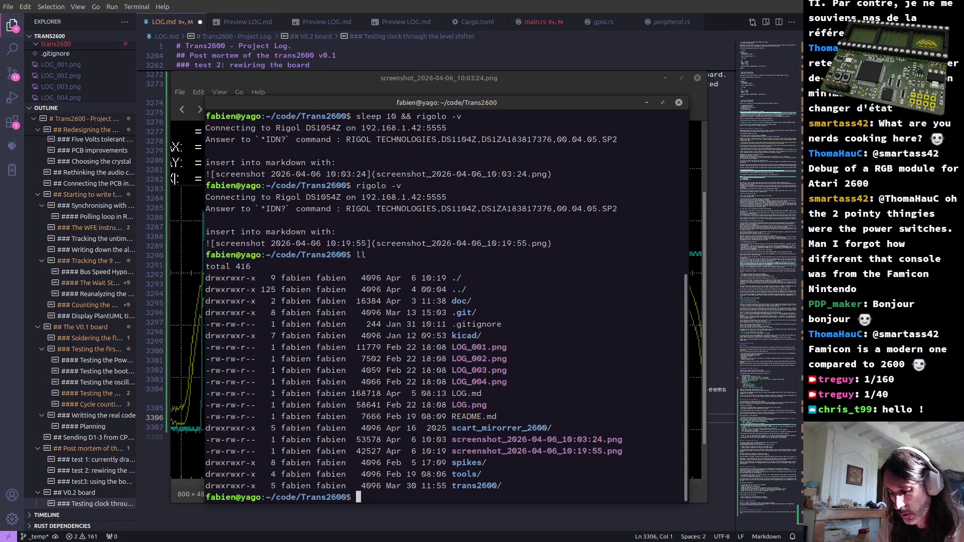
type("mv scree")
key("Tab")
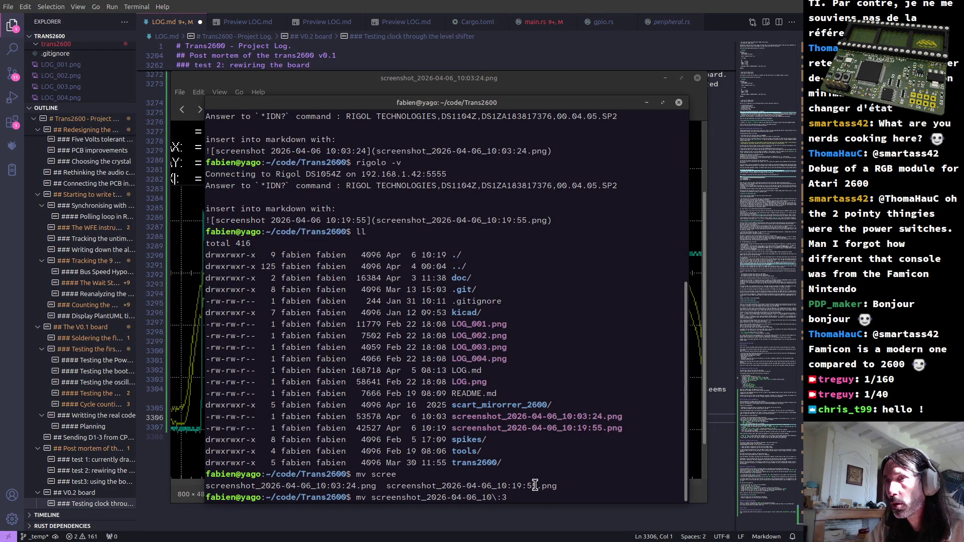
type("0")
key("Tab")
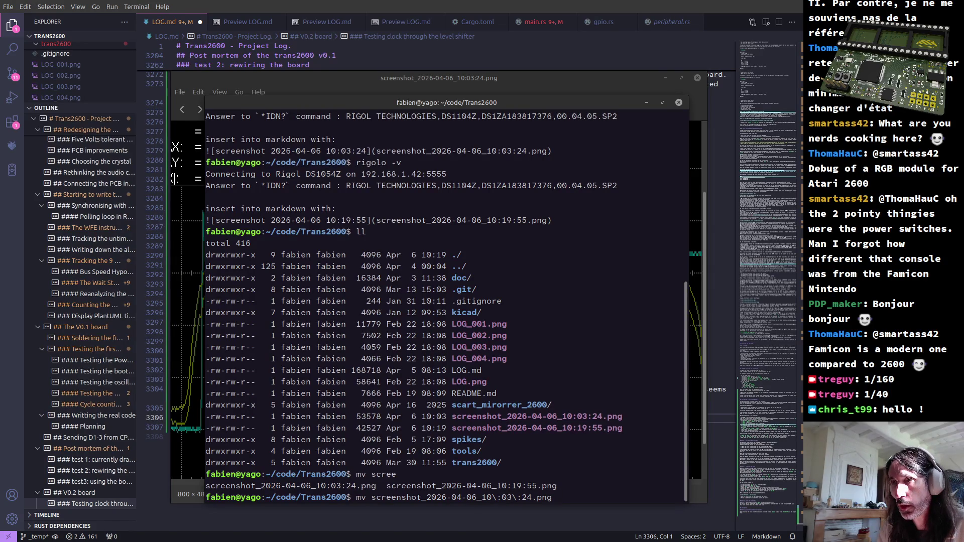
type("doc/")
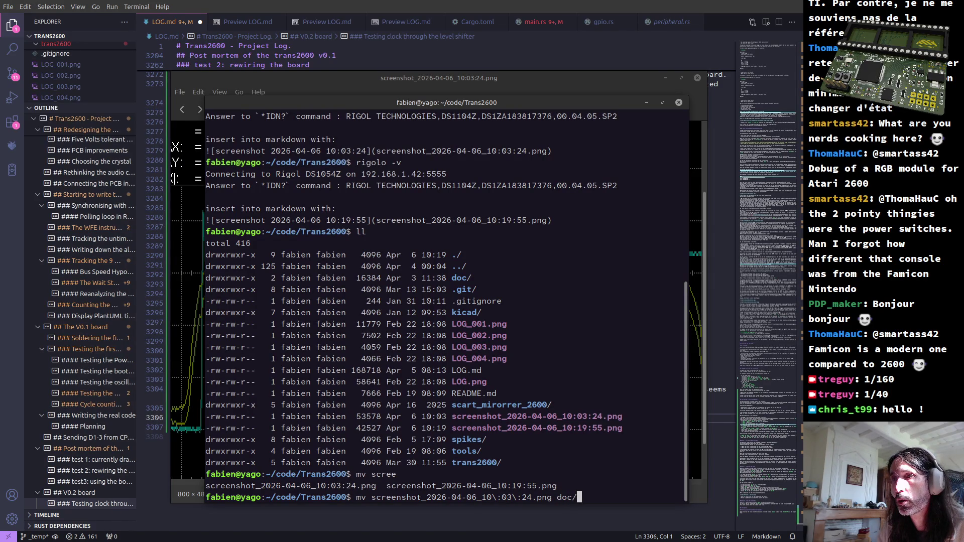
key("Return")
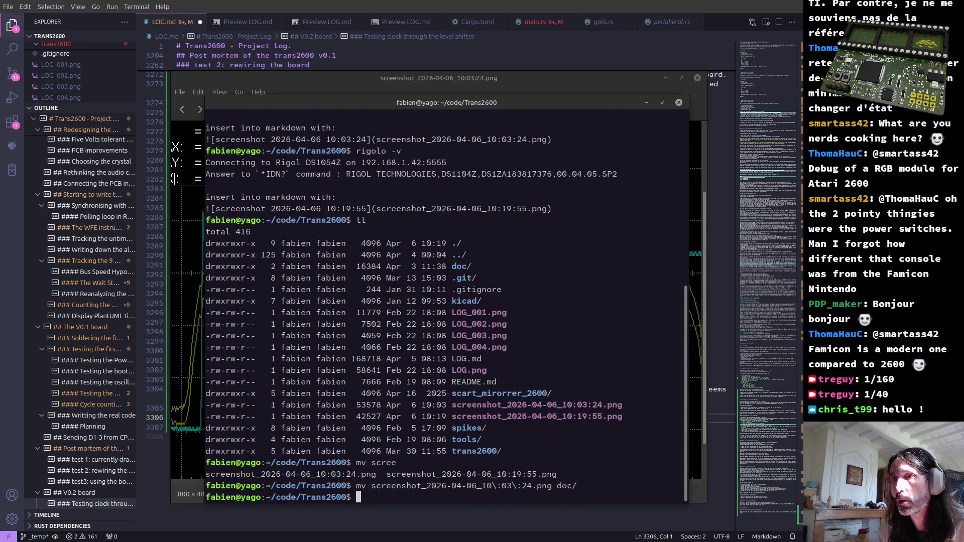
key("Tab")
key("Tab")
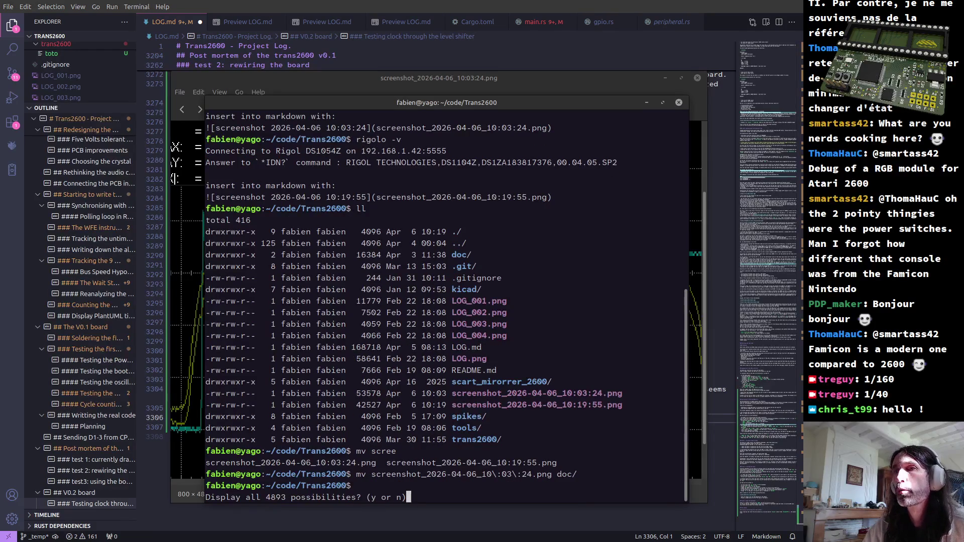
key("n")
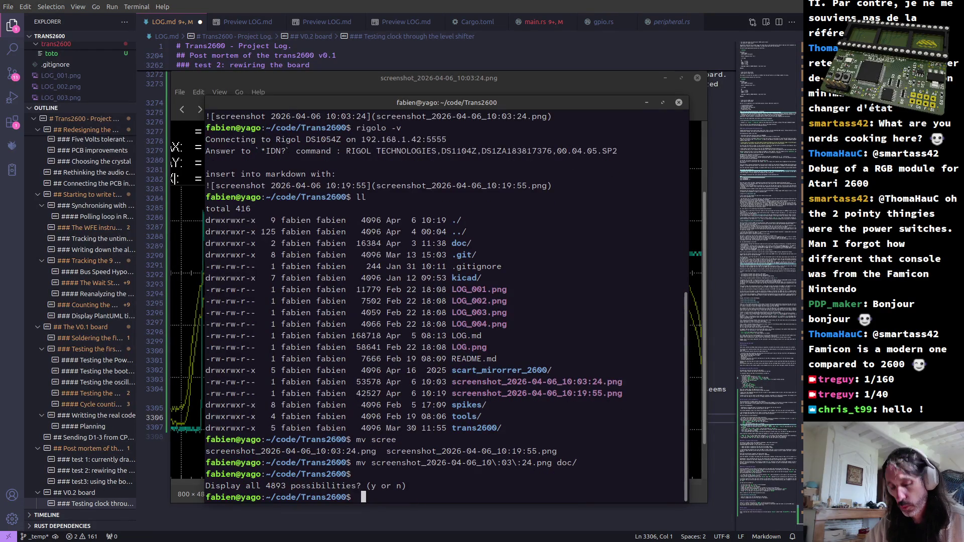
Switch to Nemo and navigate home > code > Trans2600 > doc.
key("alt+Tab")
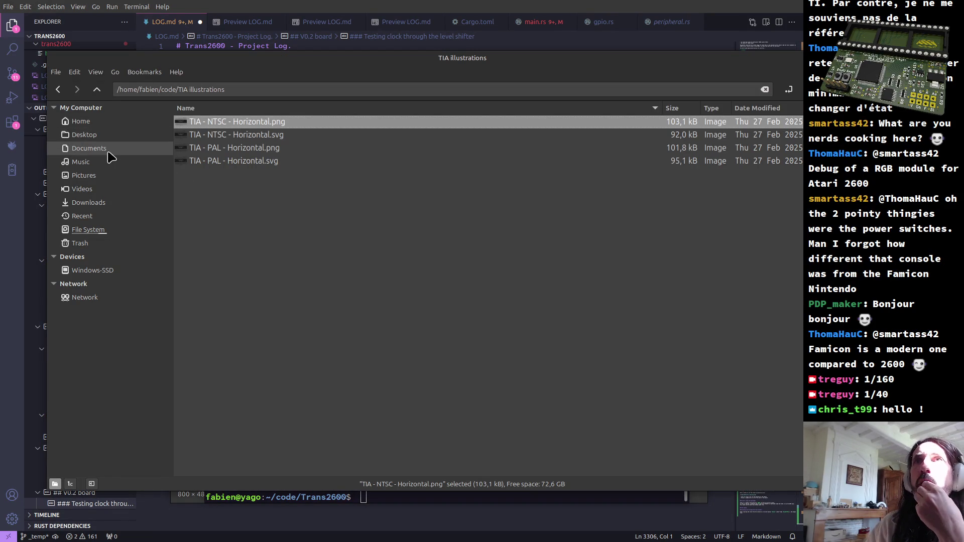
left_click(81, 121)
left_click(203, 162)
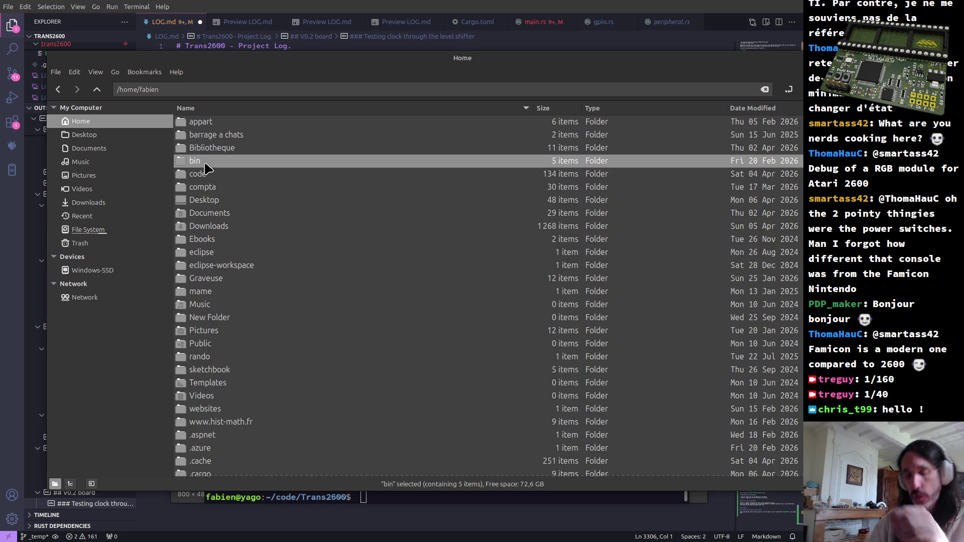
key("Down")
key("Return")
key("Return")
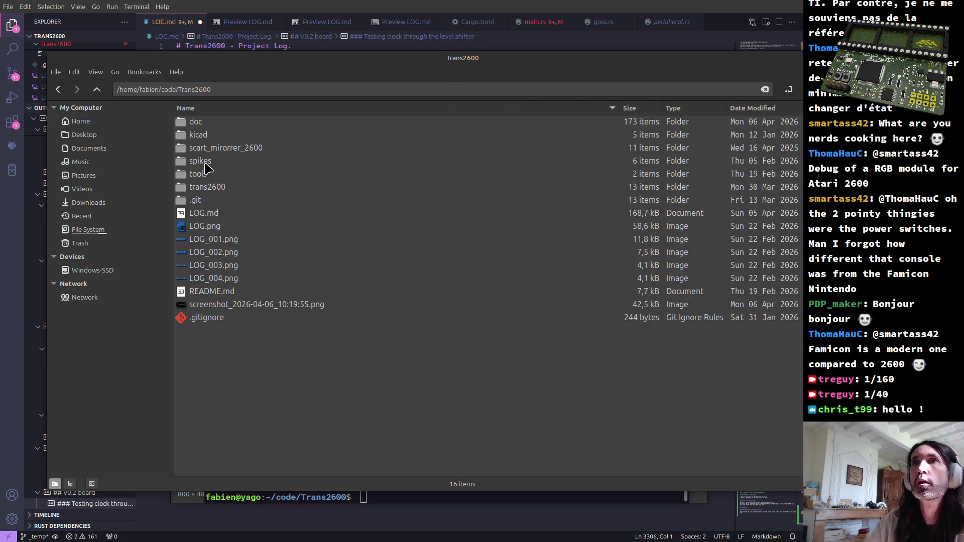
double_click(194, 123)
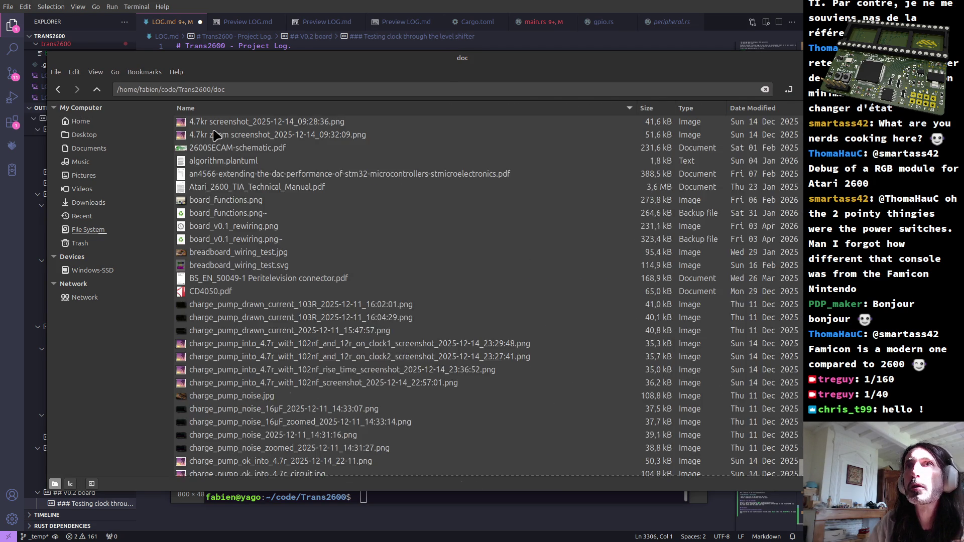
Sort the doc folder by modification date, newest first, and select the top screenshot.
left_click(797, 109)
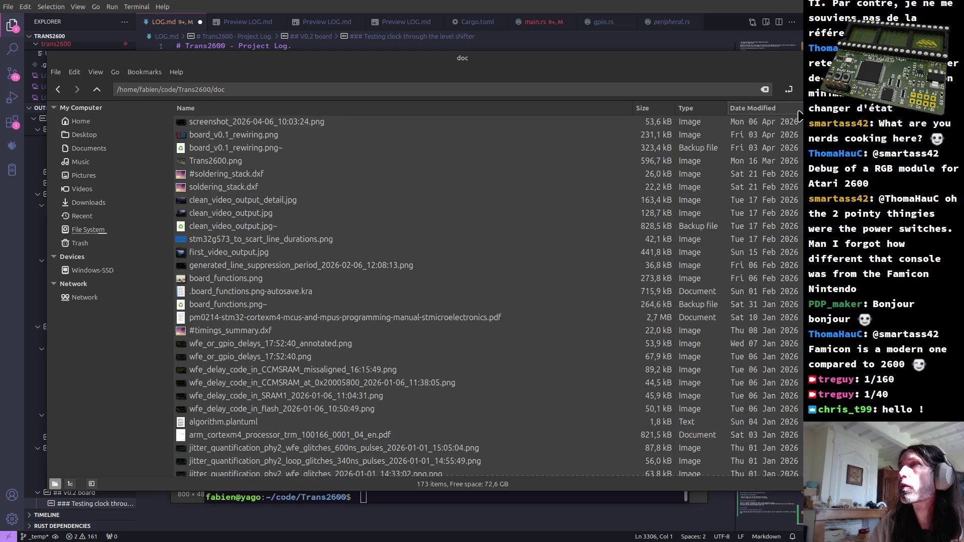
left_click(796, 111)
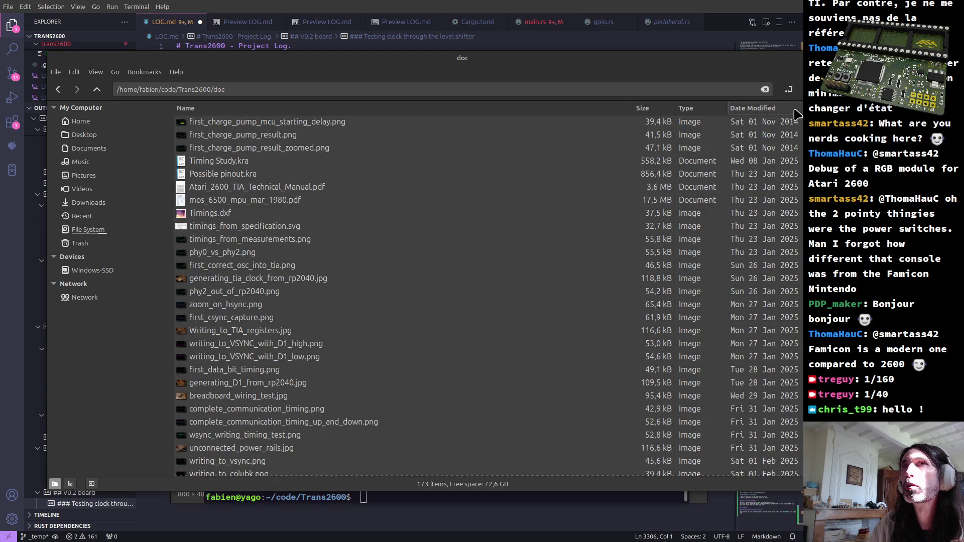
left_click(795, 111)
left_click(289, 125)
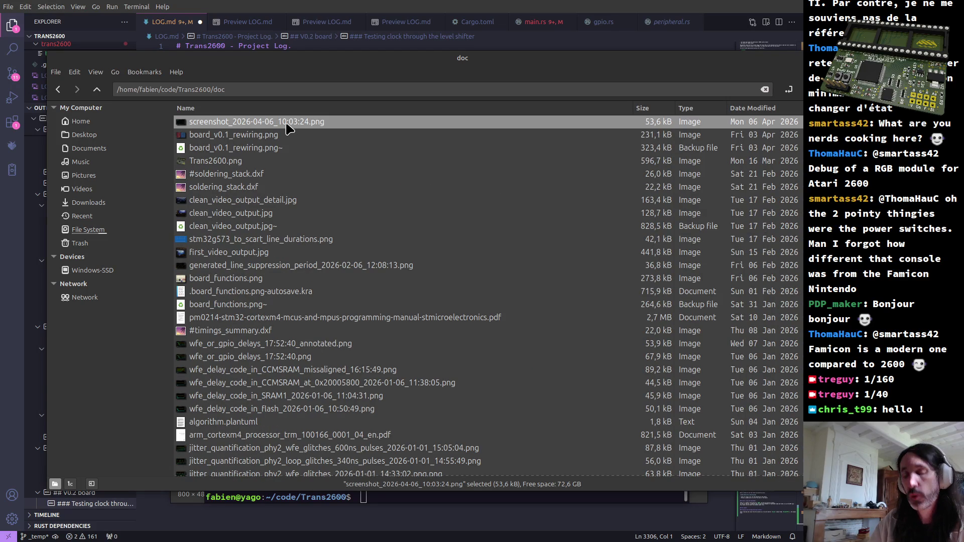
Rename the screenshot to OSC_via_sn74lvc2g17_2026-04-06_10:03:24.png.
left_click(287, 125)
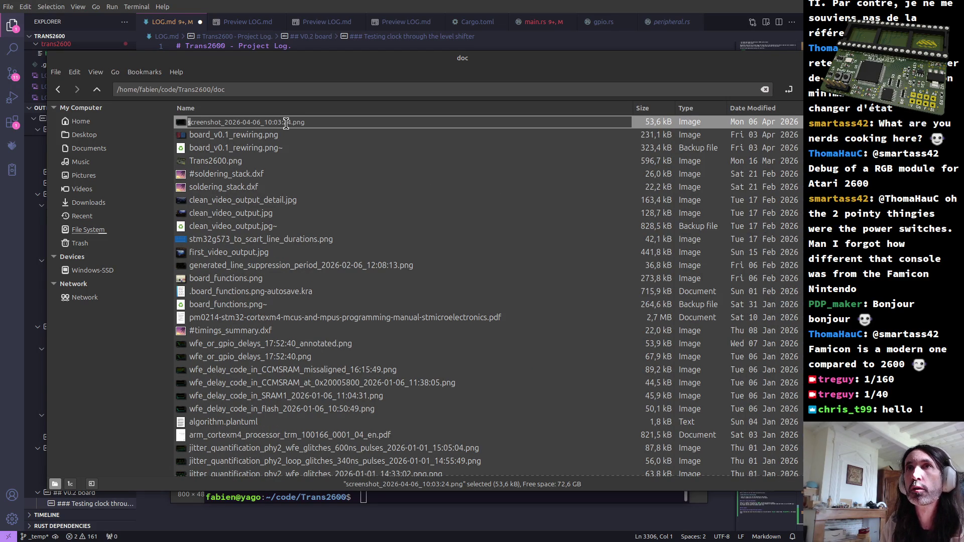
key("shift+Right")
key("shift+Right")
key("shift+Right")
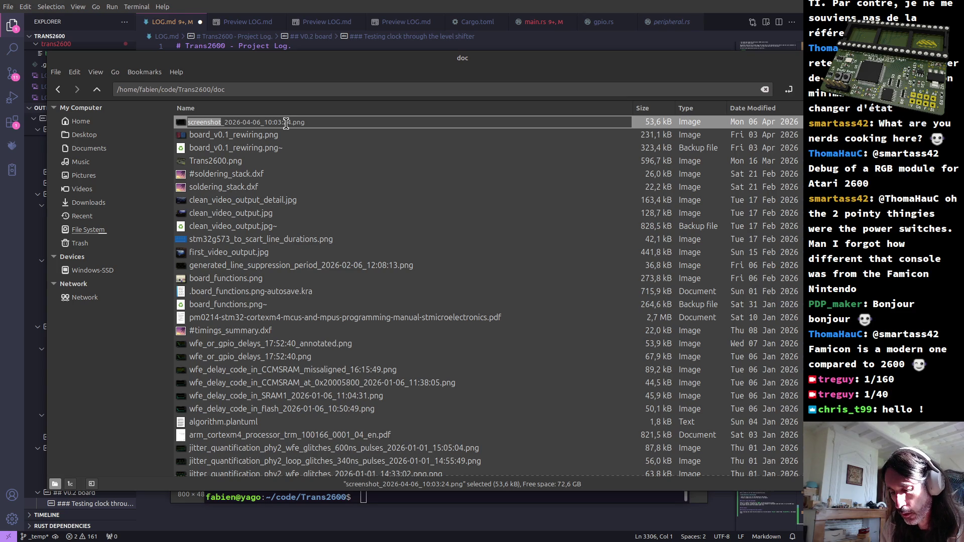
type("osc")
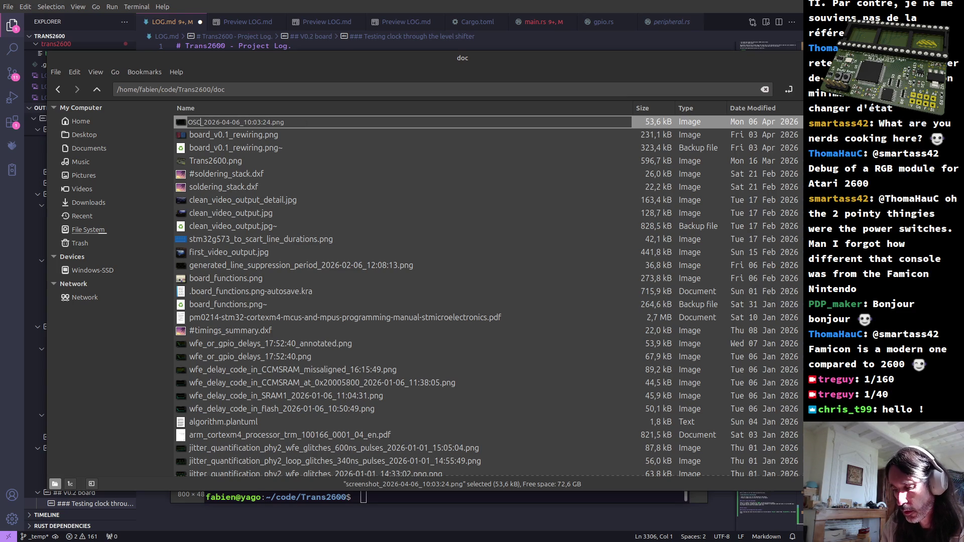
type("_via_sn")
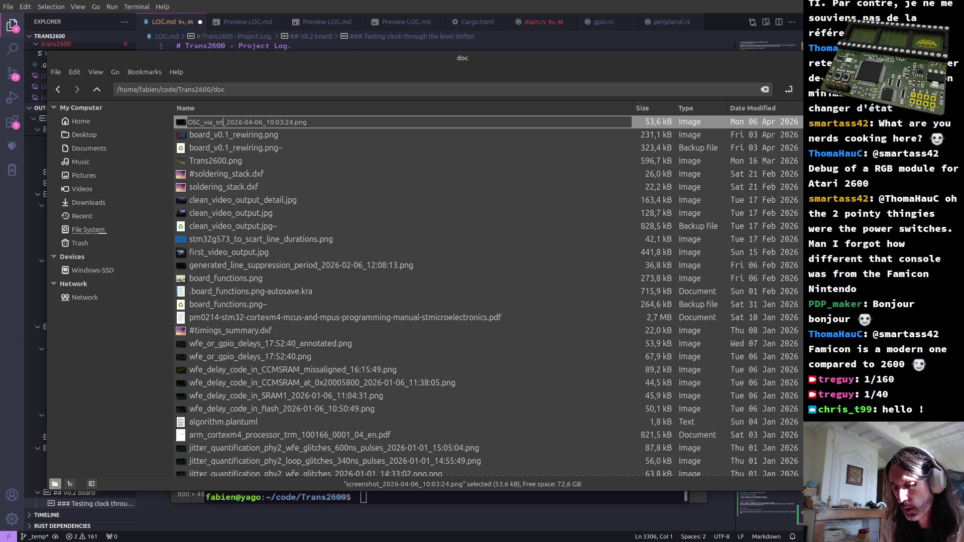
type("74")
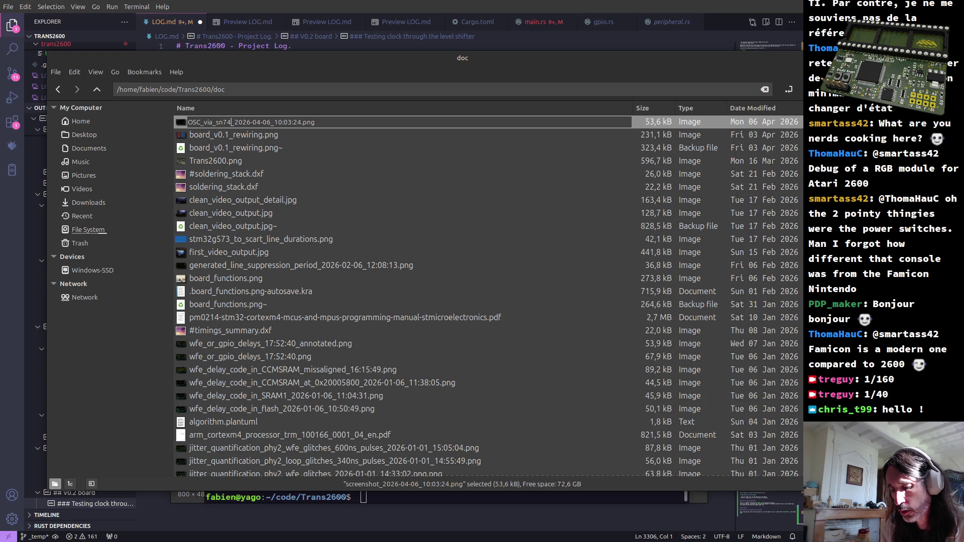
type("lvc")
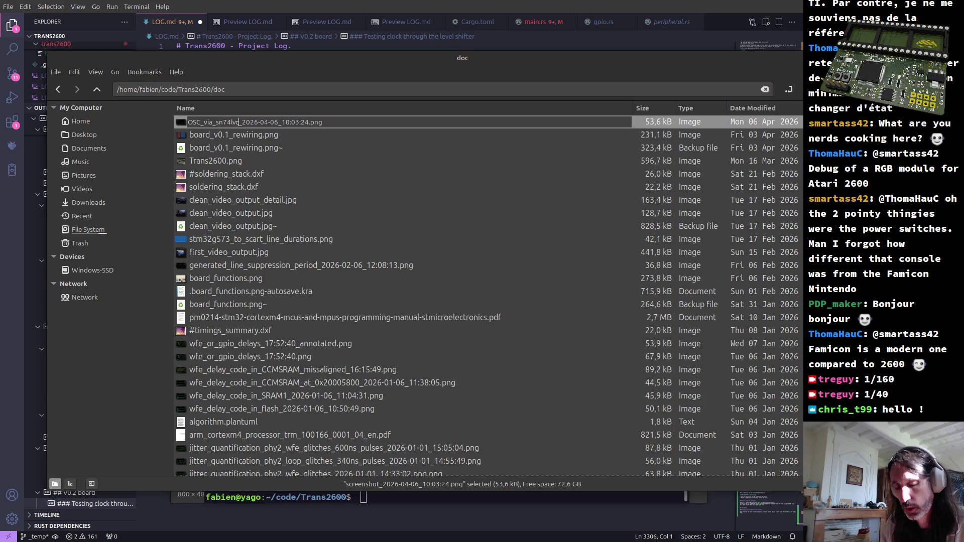
type("2g17")
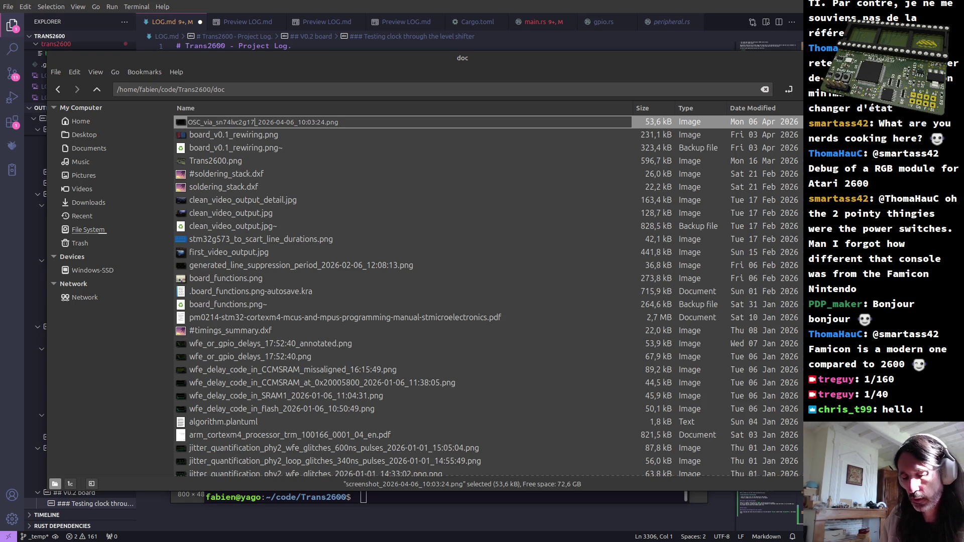
key("Return")
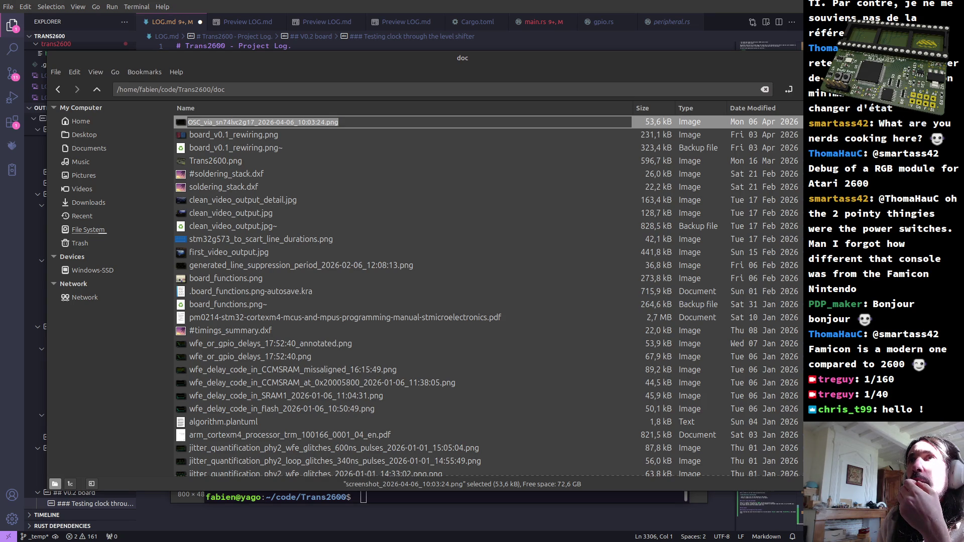
left_click(286, 126)
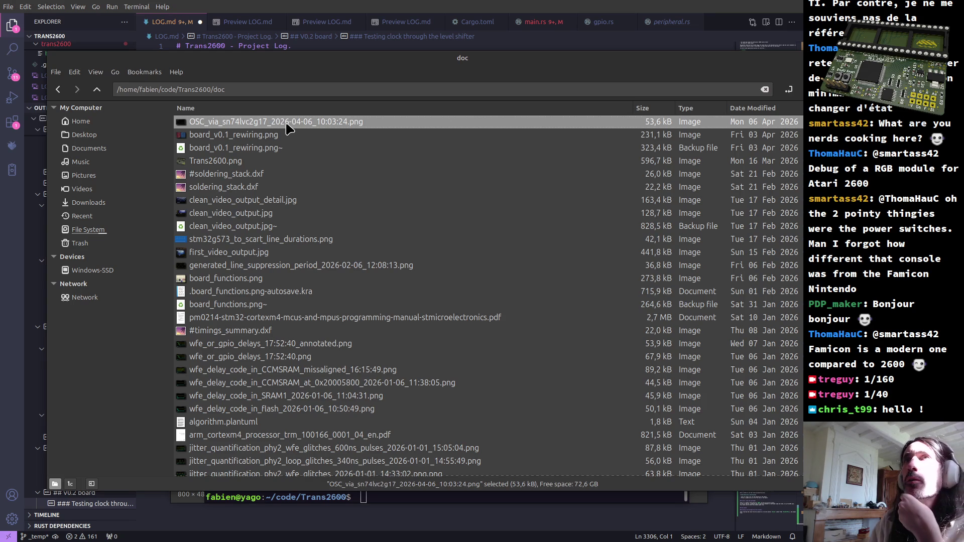
View the renamed screenshot in the image viewer, then return to LOG.md in the editor.
key("alt+Tab")
key("Tab")
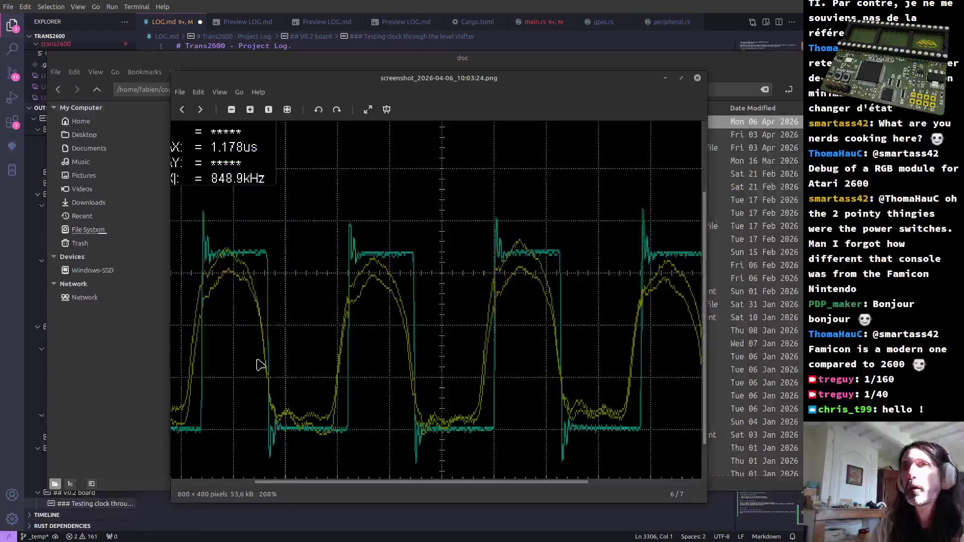
key("alt+Tab")
key("Tab")
key("alt+Tab")
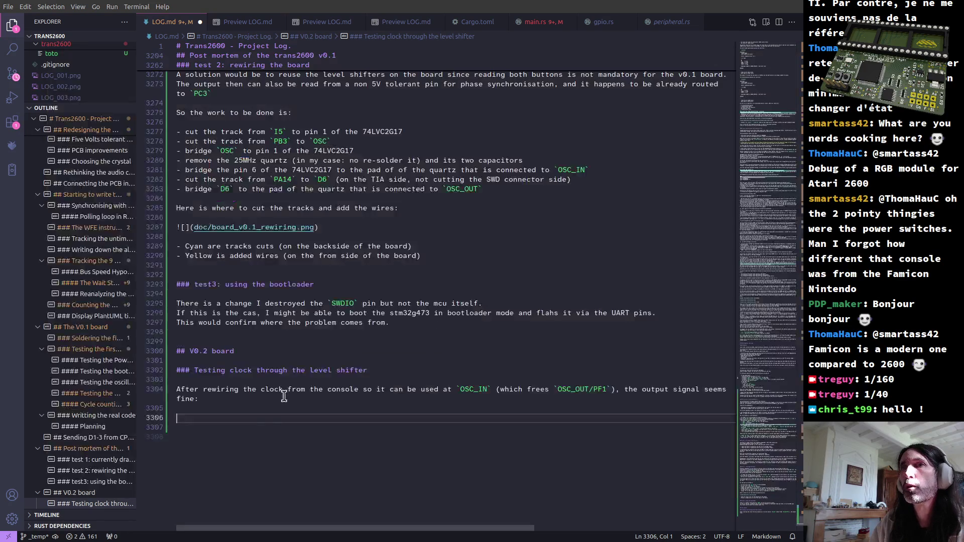
type("![](doc/")
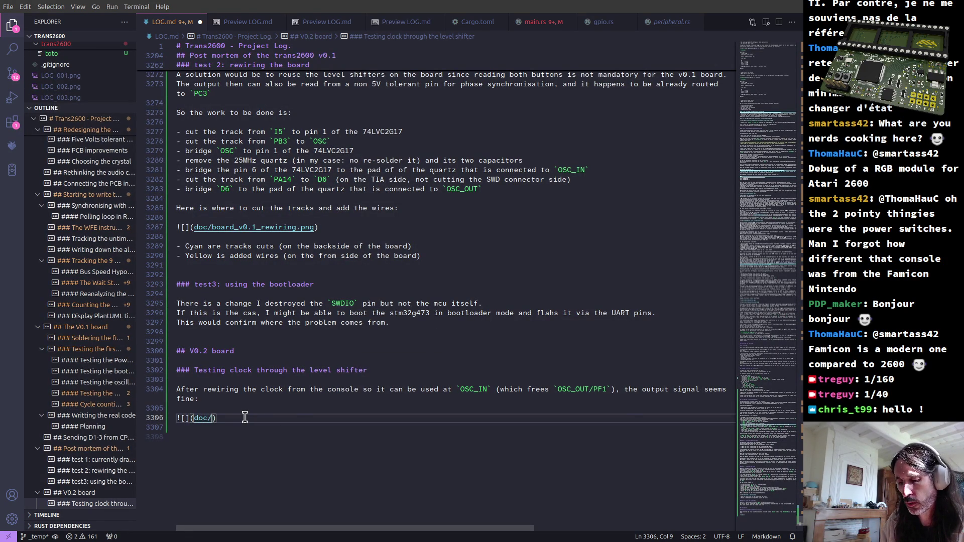
Embed ![](doc/OSC_via...png) under the level-shifter clock test and show the rendered preview.
type("OSC_via_sn74lvc2g17_2026-04-06_10:03:24.png")
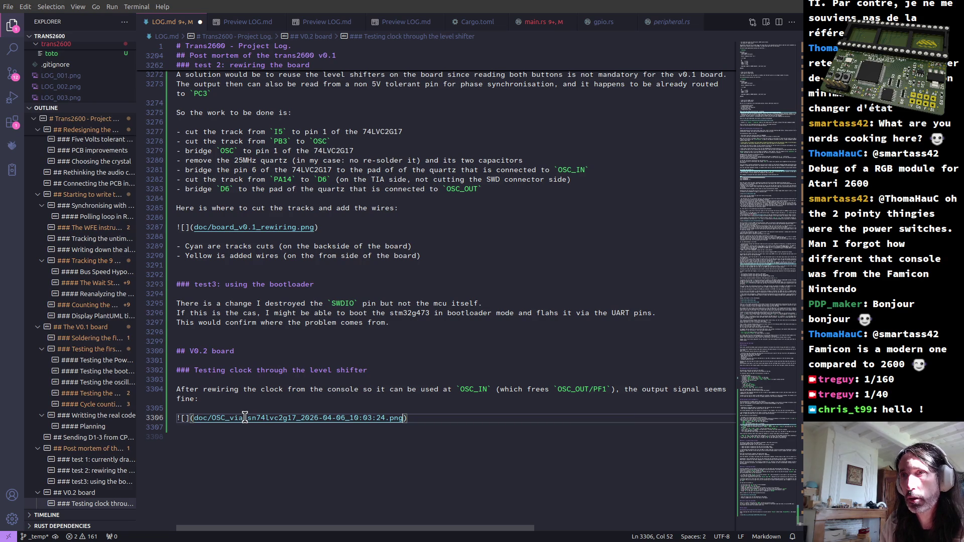
key("Return")
key("Return")
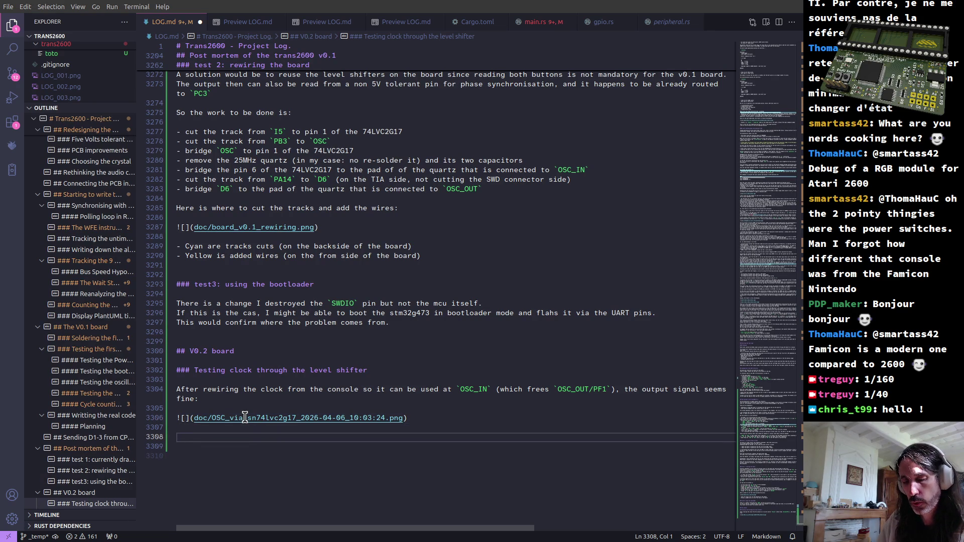
left_click(247, 22)
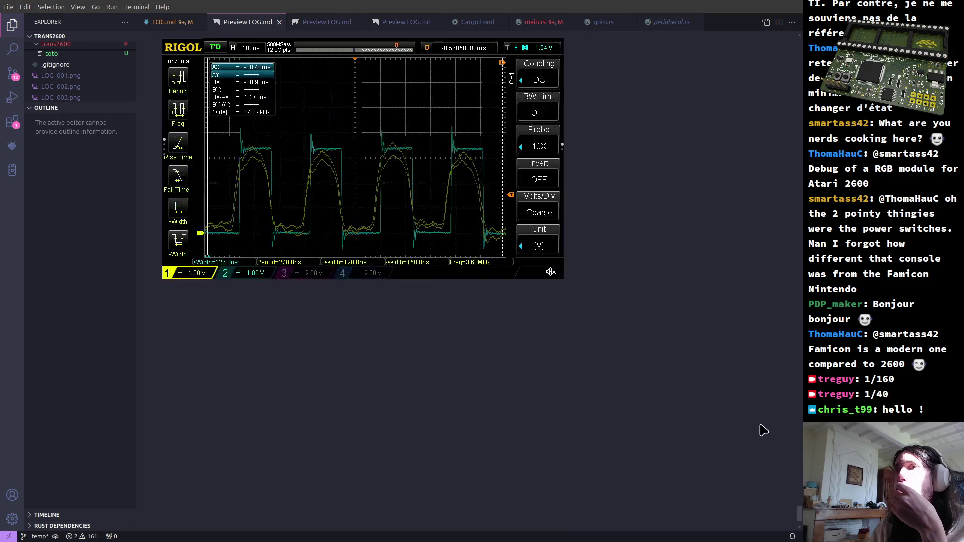
scroll(750, 441, "up", 3)
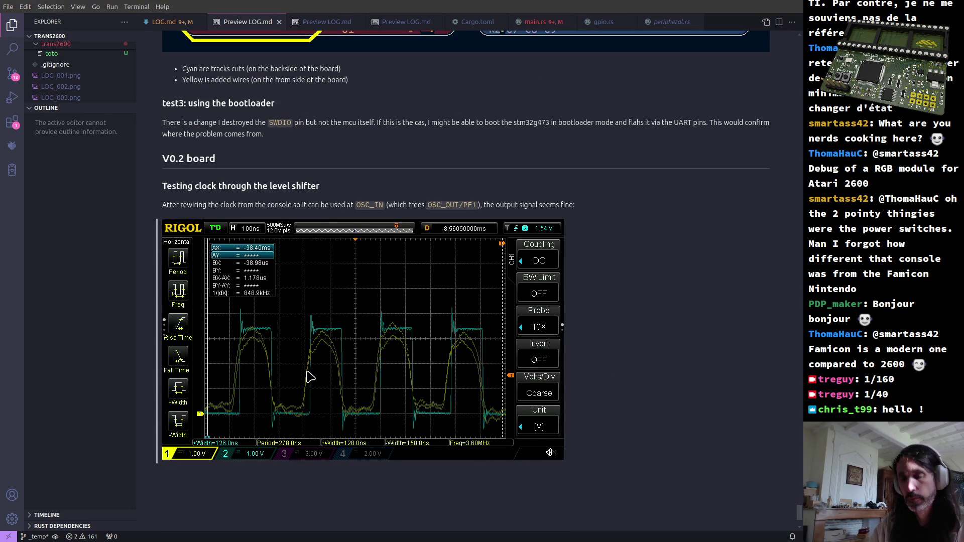
Check the scope image renders under the V0.2 heading, switching between preview and LOG.md source.
key("ctrl+Page_Up")
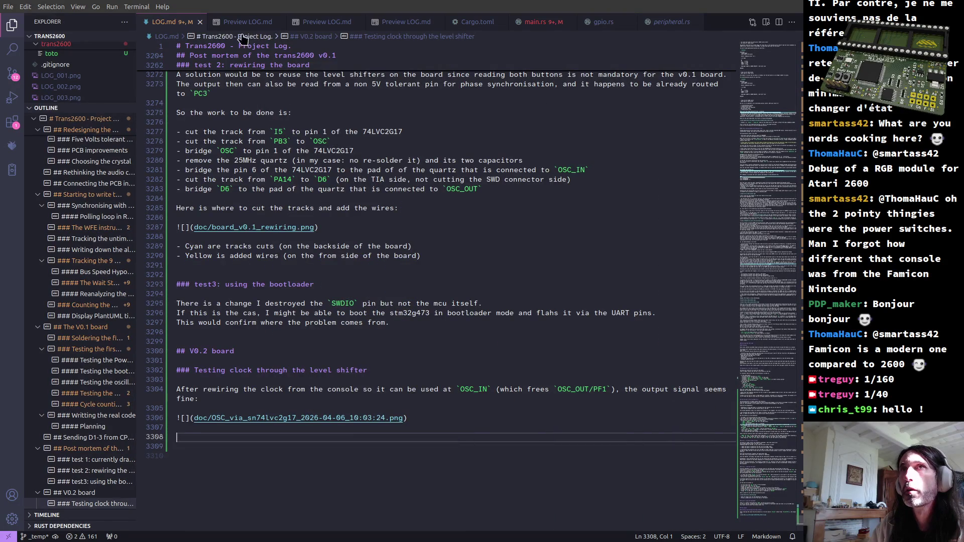
left_click(238, 22)
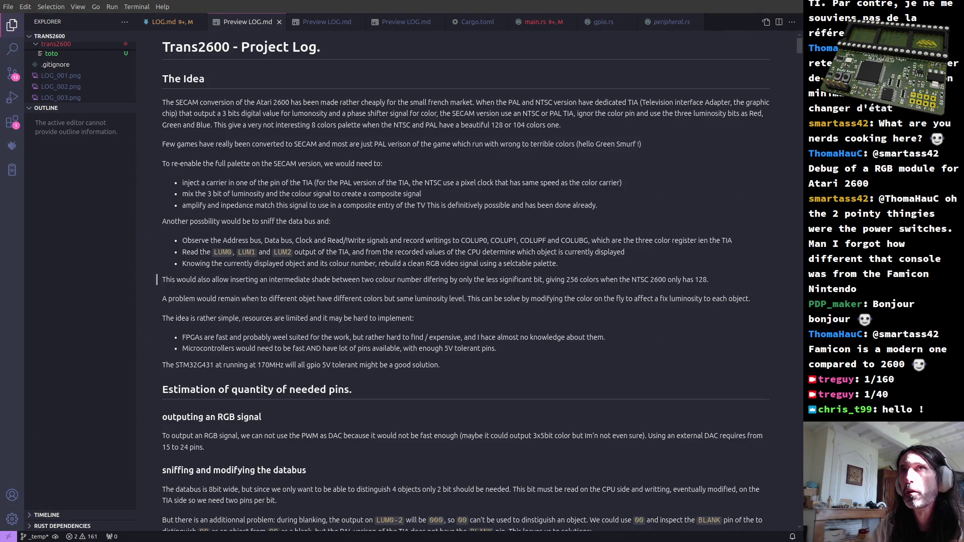
key("ctrl+Page_Up")
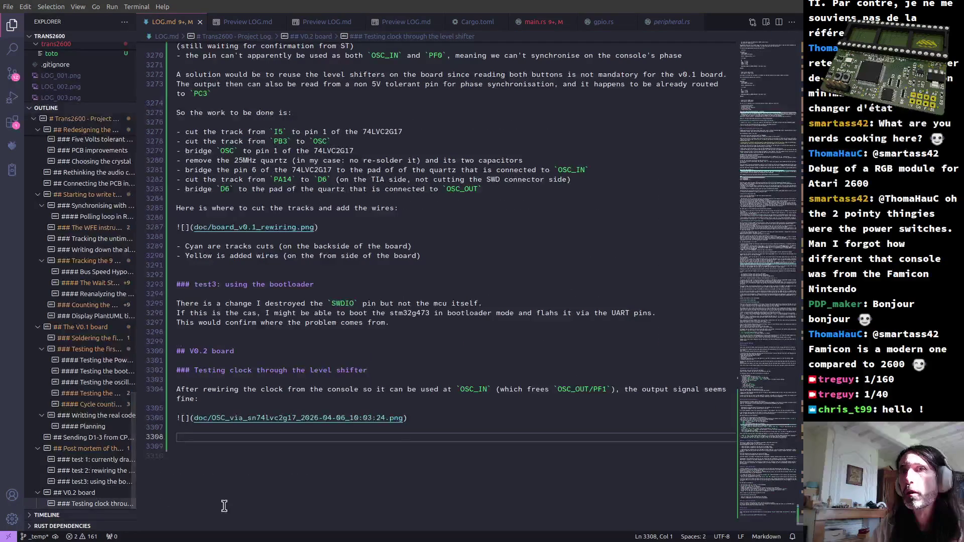
type("- C")
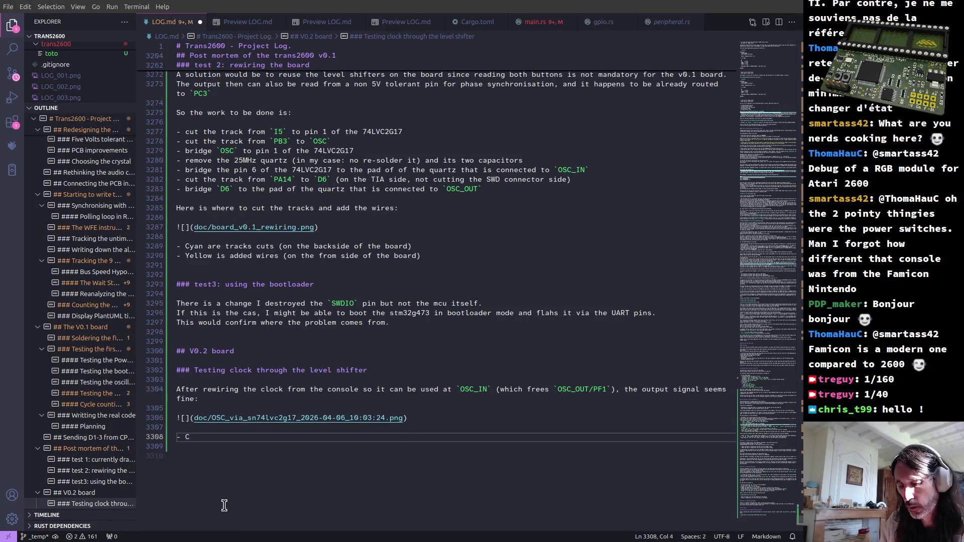
Start the channel legend with a '- Channel 1' bullet, fixing a stray letter.
key("BackSpace")
type("Channel ")
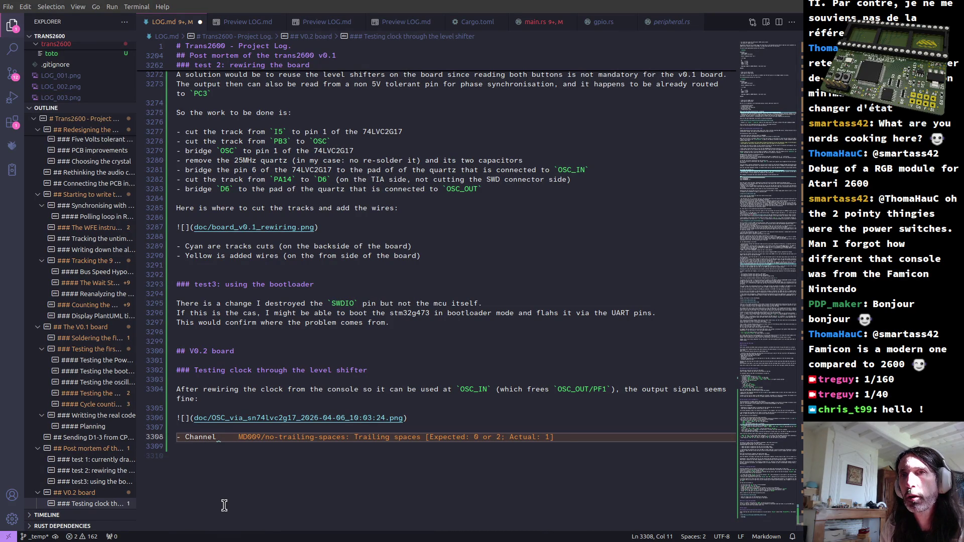
type("1")
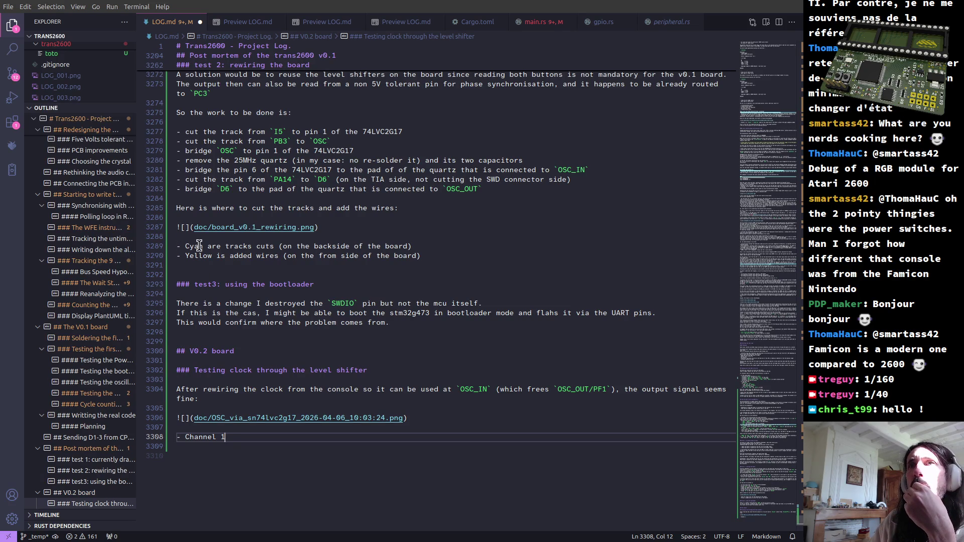
left_click_drag(178, 246, 205, 245)
scroll(211, 286, "up", 5)
scroll(219, 301, "up", 5)
scroll(229, 317, "up", 5)
scroll(228, 317, "up", 10)
scroll(249, 242, "up", 2)
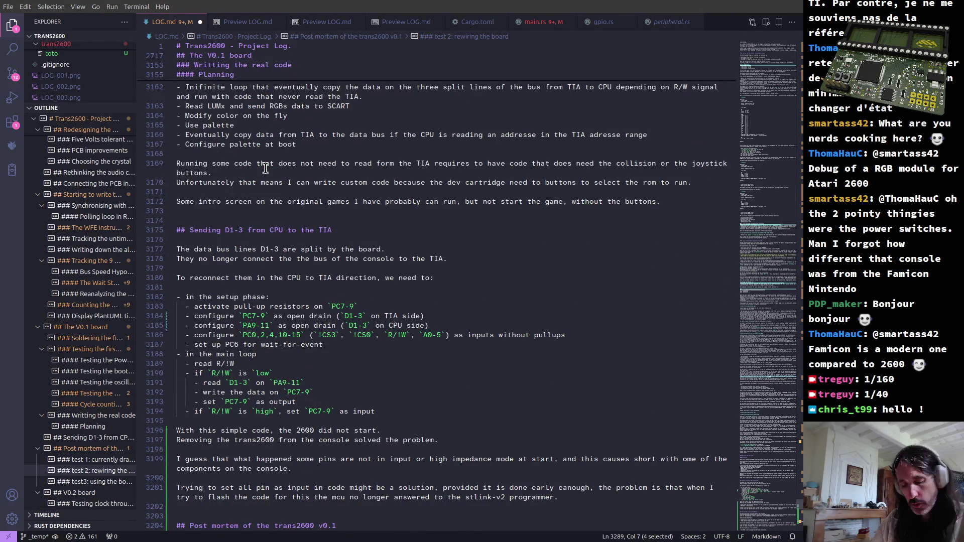
Find an earlier '- Channel' legend's wording, then return to the end of the '- Channel 1' line.
key("ctrl+f")
type("channel")
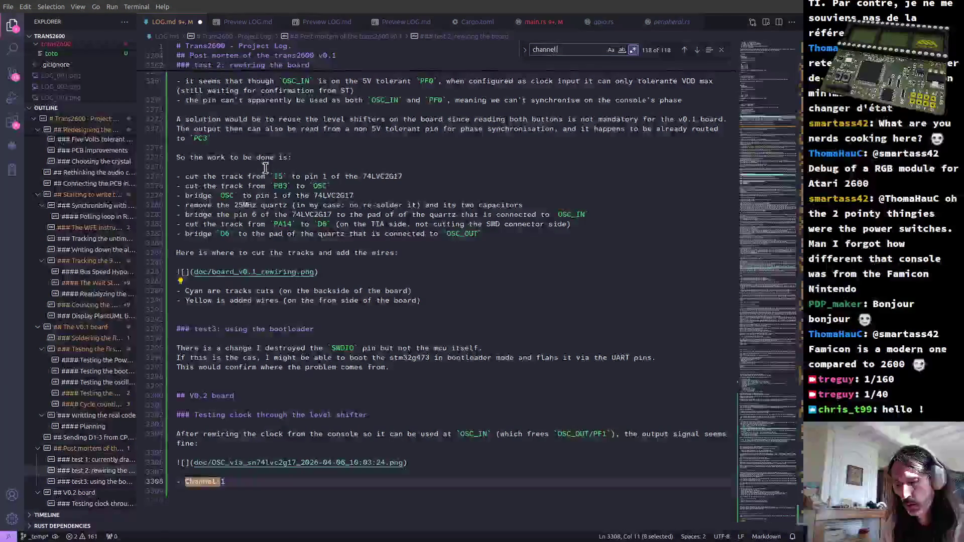
type(" 3 is")
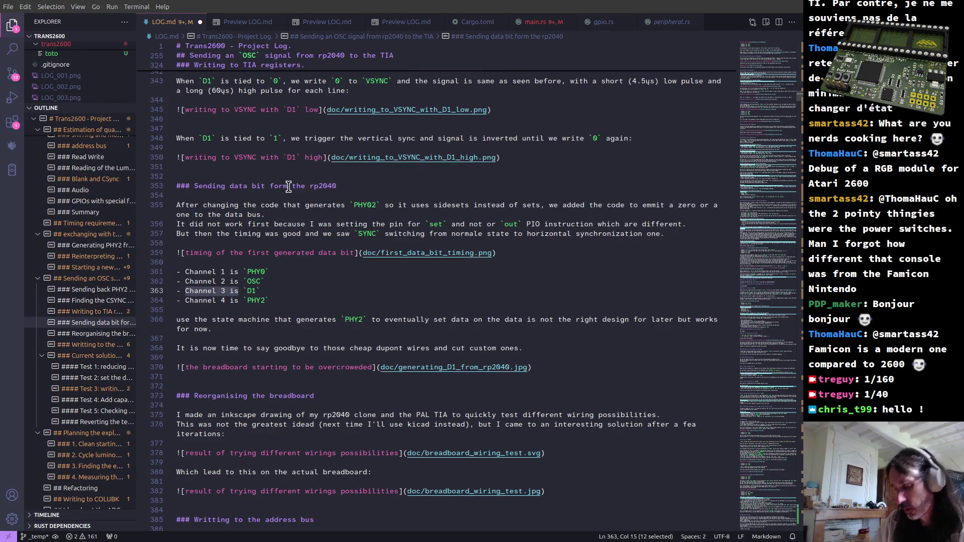
key("ctrl+Right")
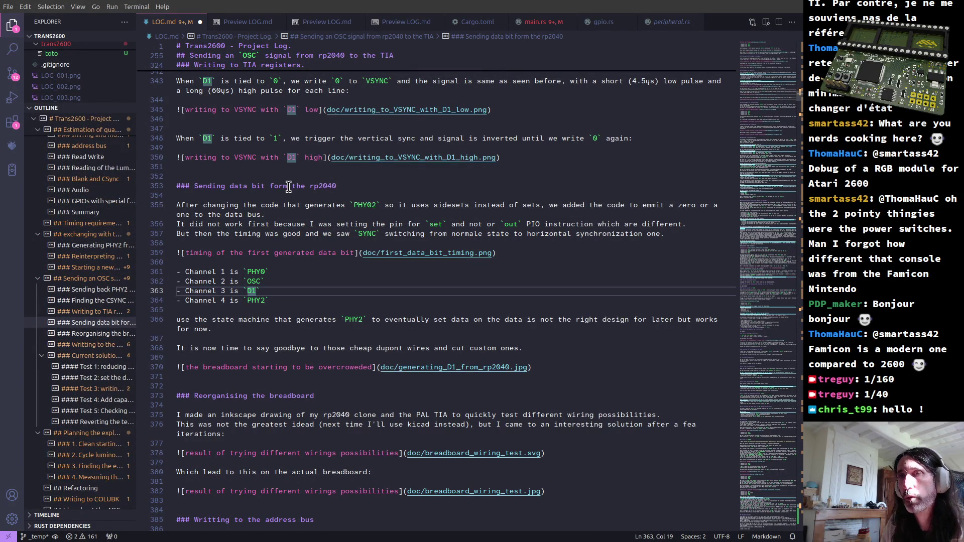
key("shift+Right")
key("shift+Right")
key("ctrl+shift+Right")
key("ctrl+shift+Right")
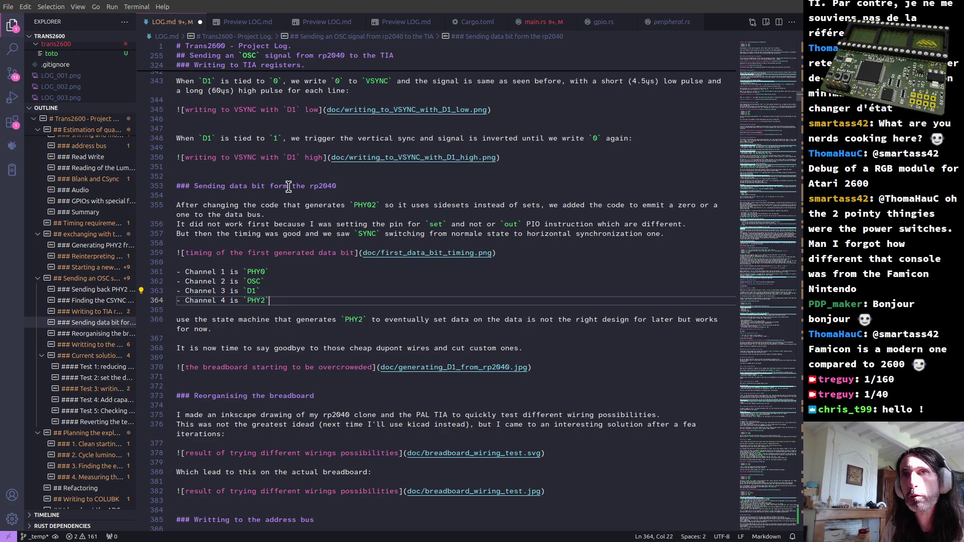
key("ctrl+End")
key("Left")
key("Left")
type("`")
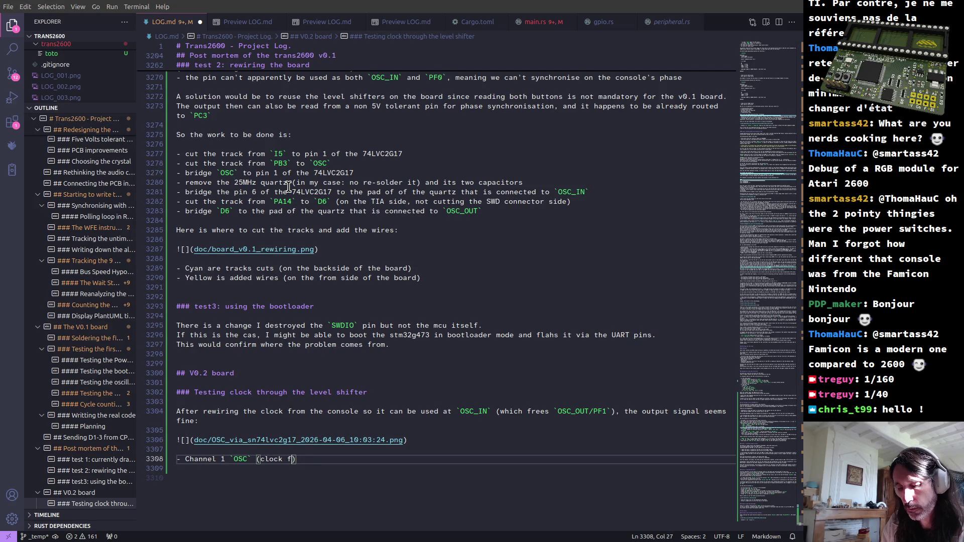
type("600")
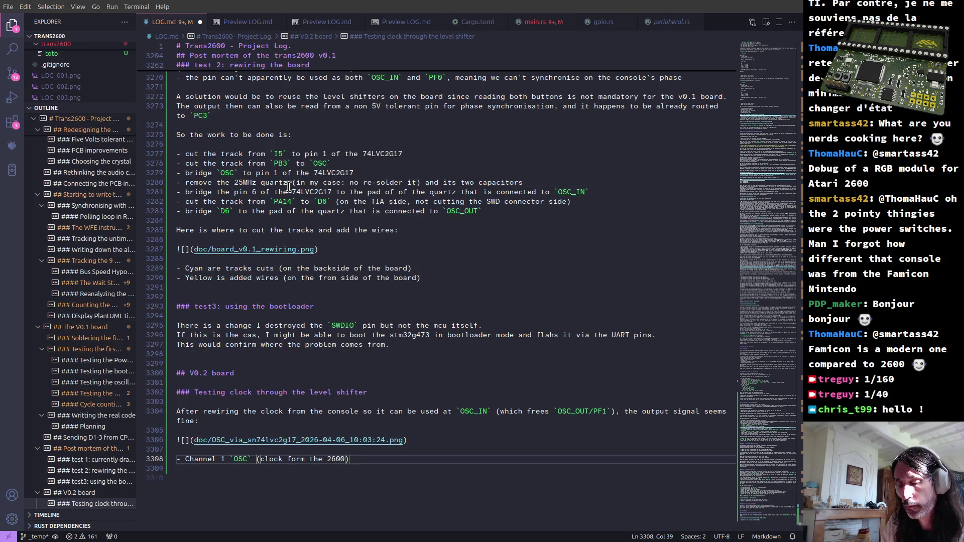
type(")")
Write Channel 1 as `OSC` (clock from the 2600) and Channel 2 as the 74lvc2g17 output.
key("Return")
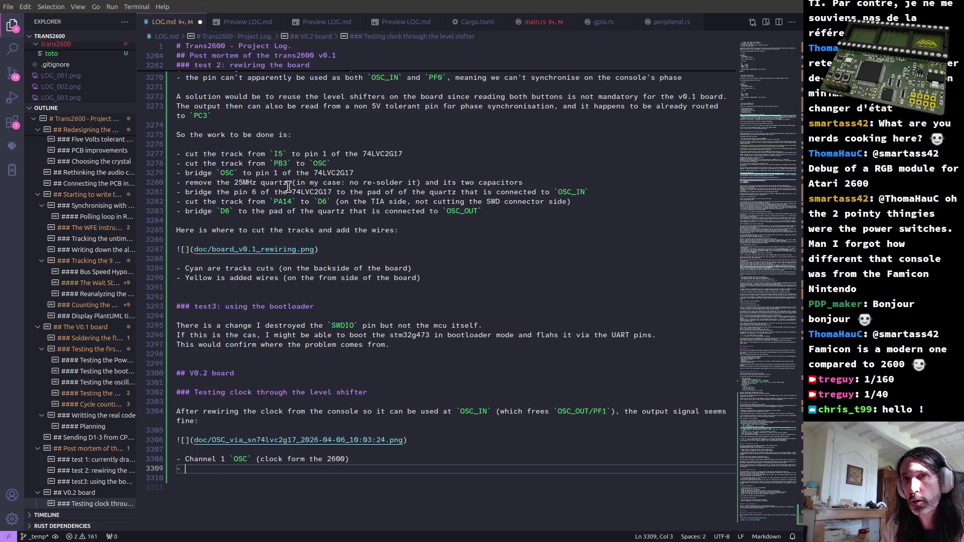
type("Channel 2 ")
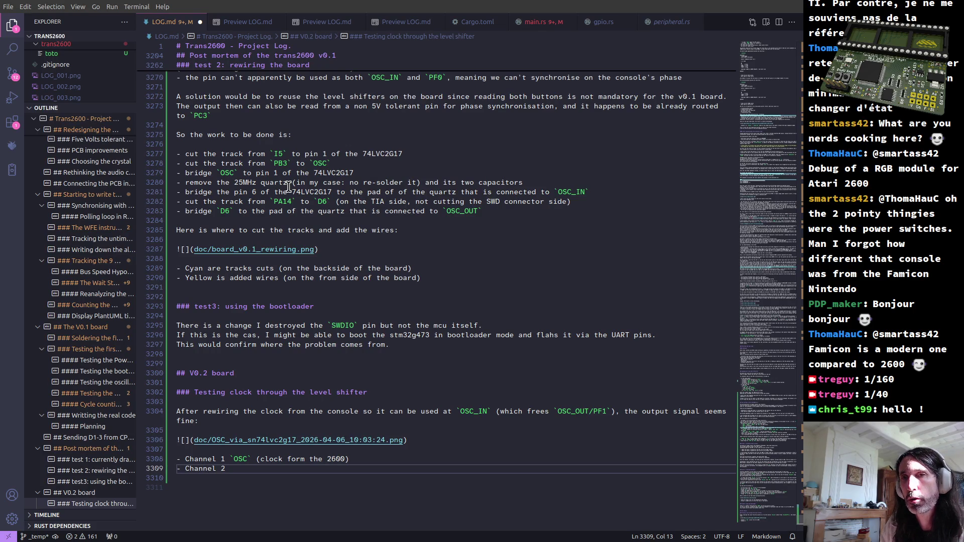
type("is")
key("Up")
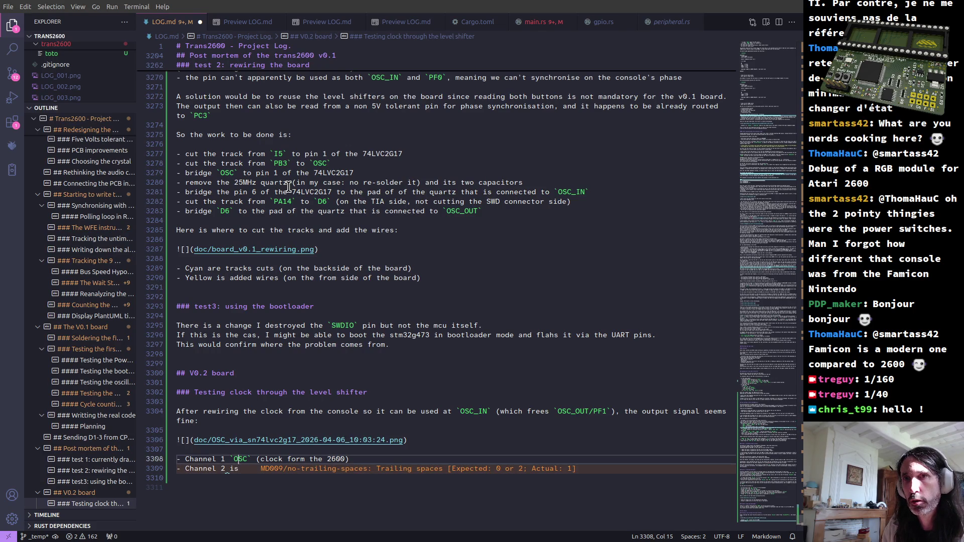
type("is")
key("Down")
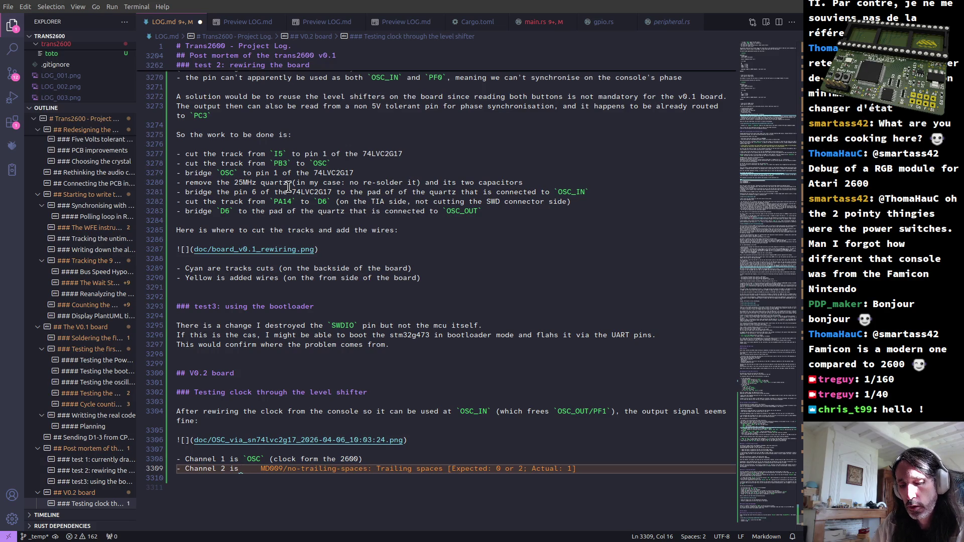
type("output of the ")
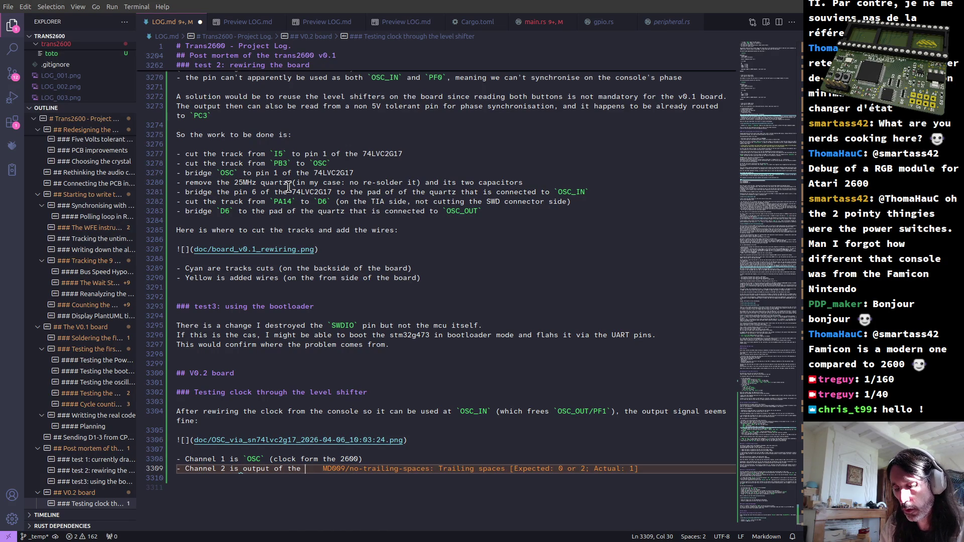
type("74")
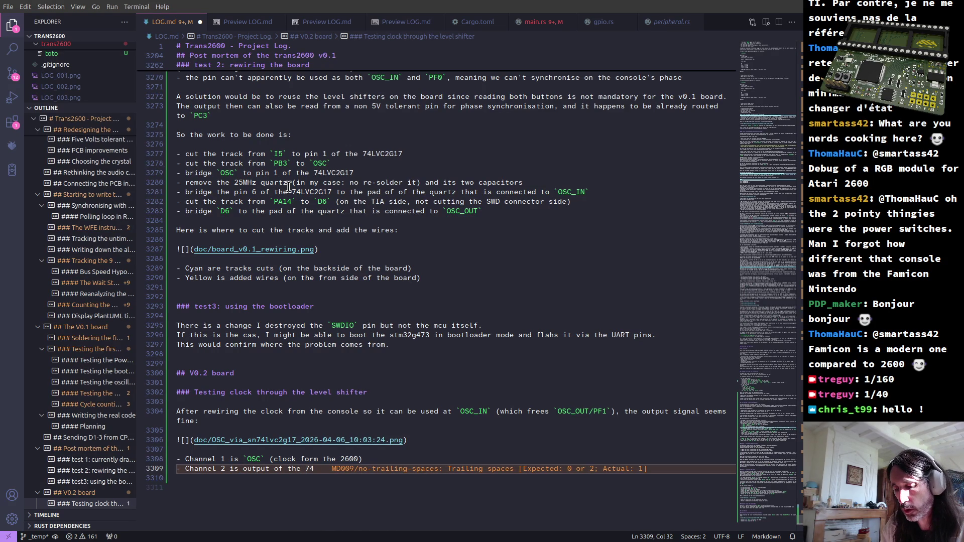
type("lvc2g17 level shifter")
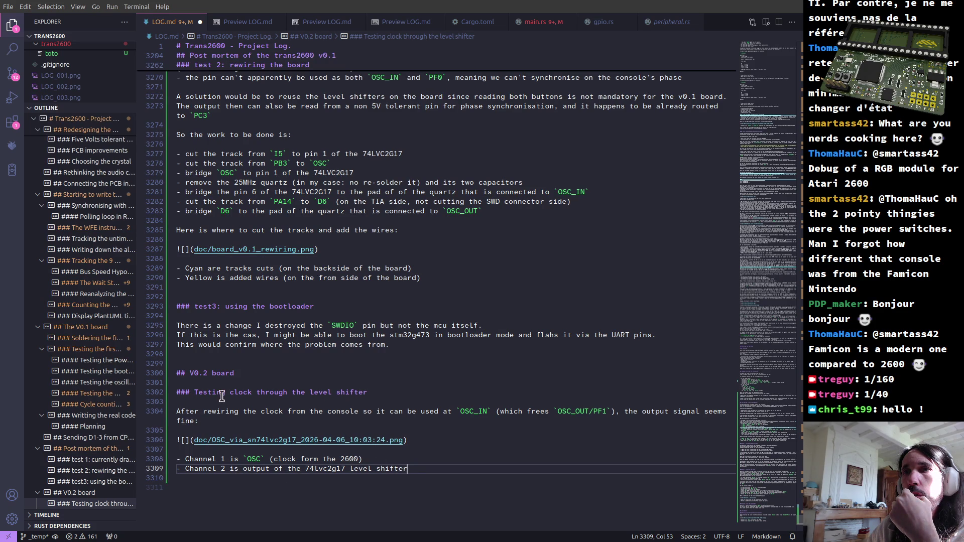
double_click(192, 269)
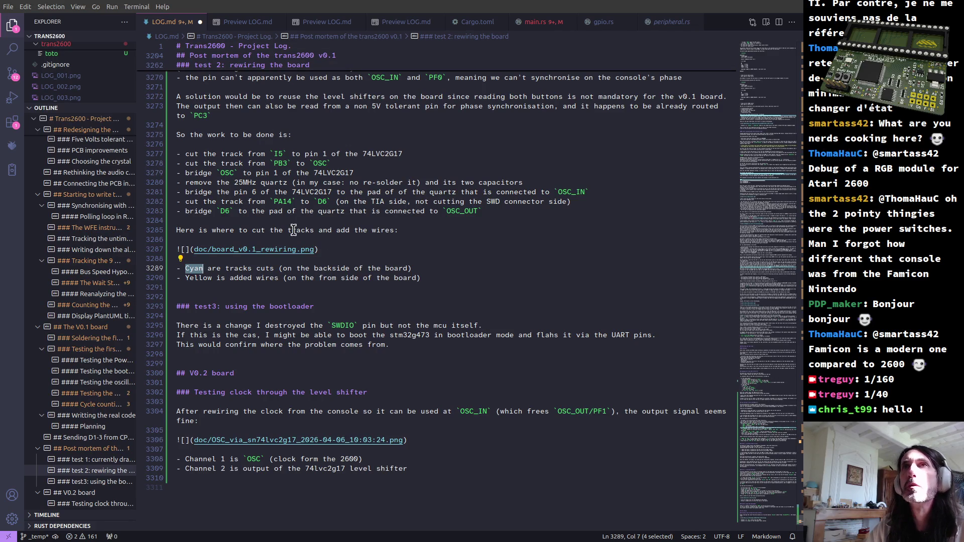
Check the legend in the rendered preview and jump back to the end of the Channel 2 line.
left_click(238, 27)
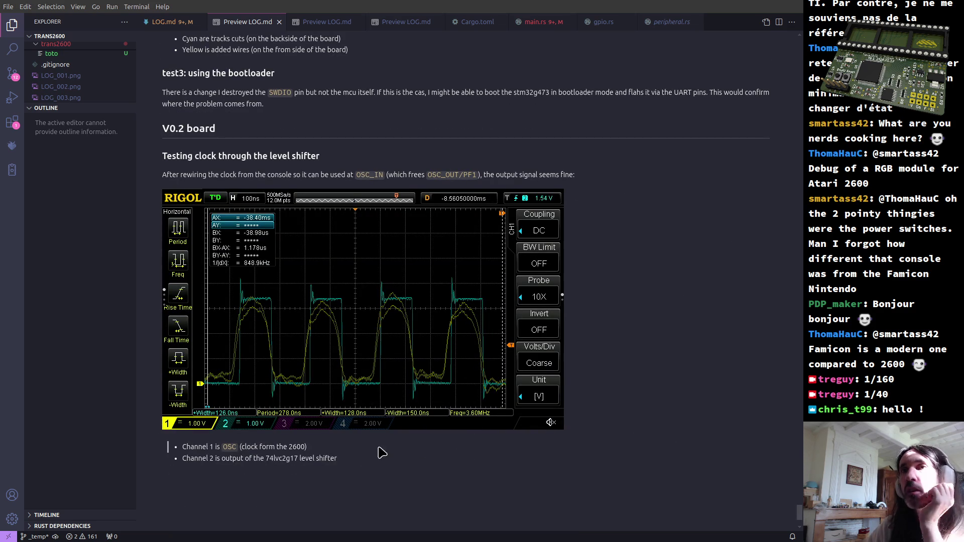
double_click(194, 38)
left_click(413, 470)
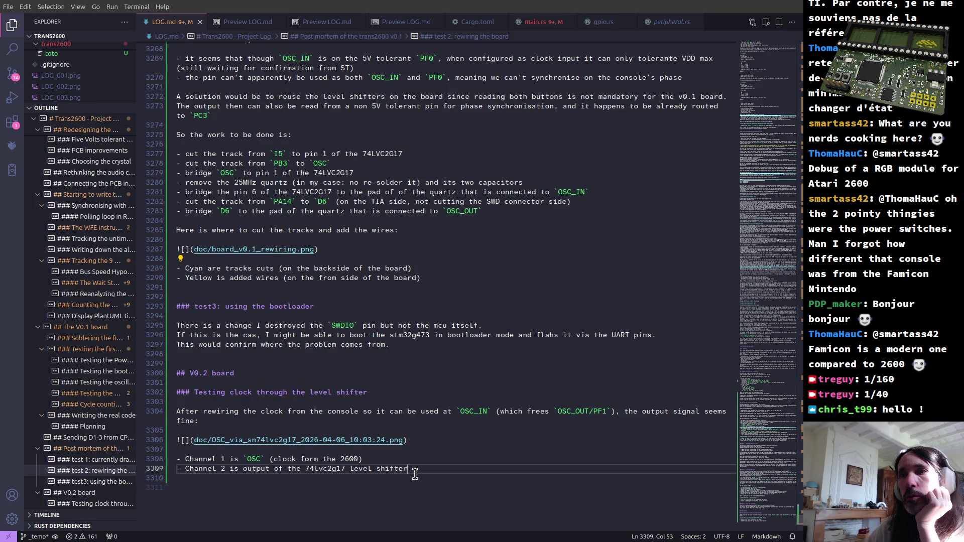
Add 'It seem to work fine.' and begin a sentence on the delay from OSC's start, then preview.
key("Return")
key("Return")
type("It seem to work fine")
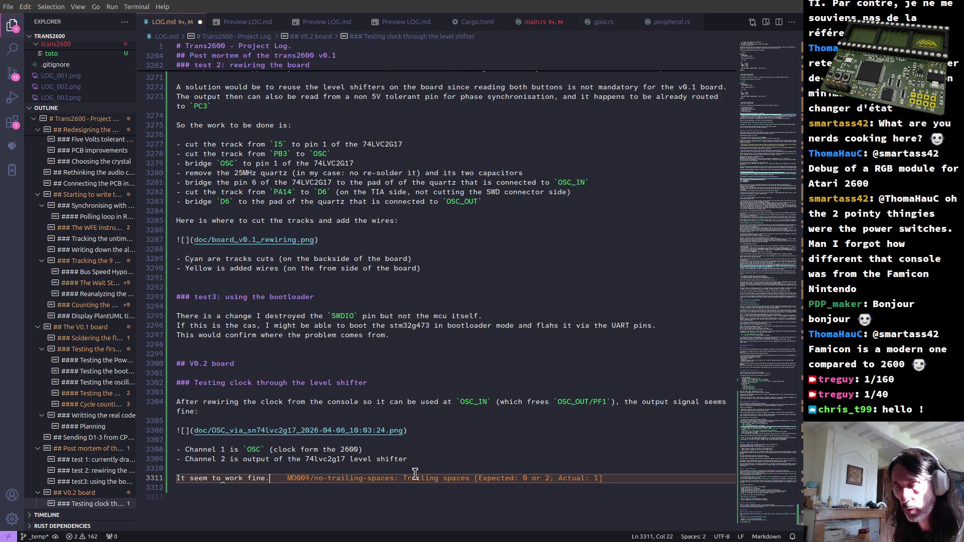
type(".")
key("Return")
type("The dela")
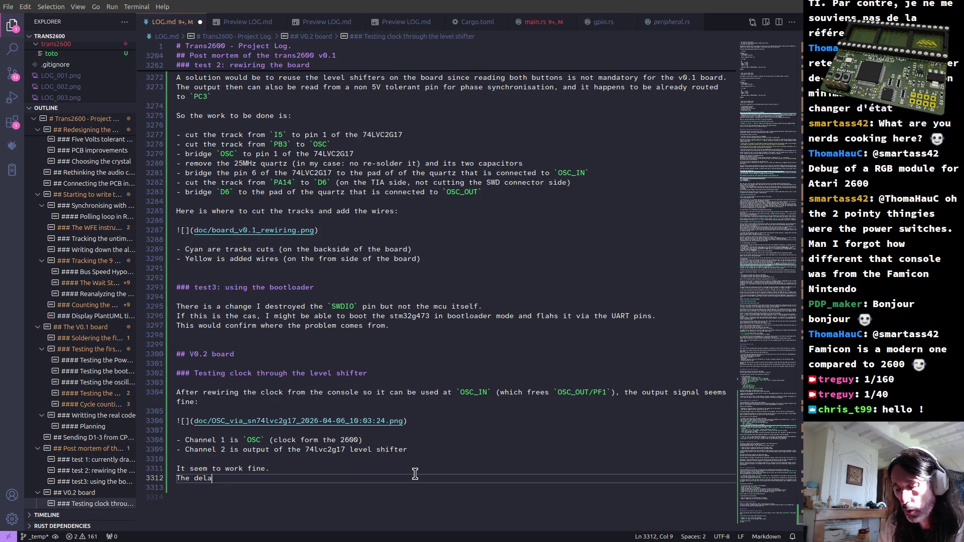
type("y from the very start of of `")
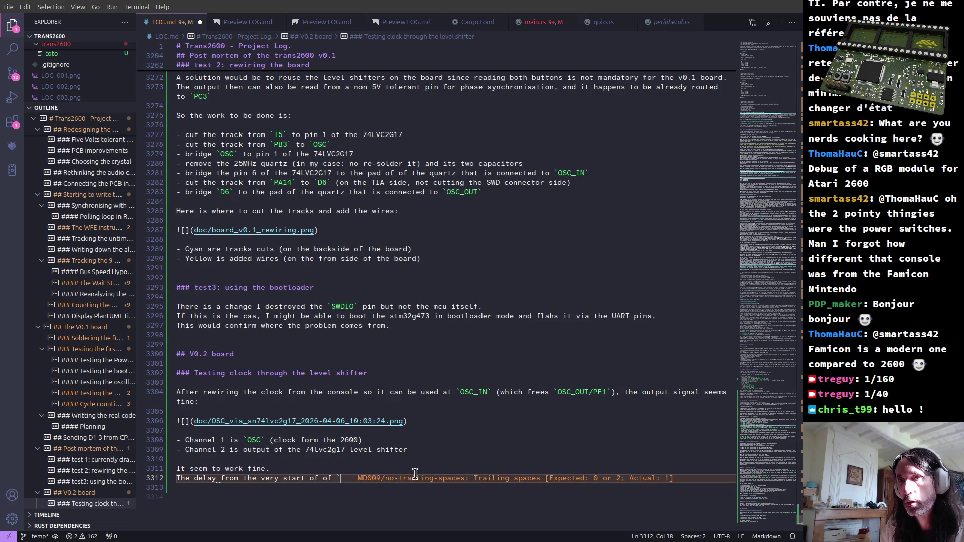
key("BackSpace")
key("BackSpace")
key("BackSpace")
key("BackSpace")
type("`OSC`")
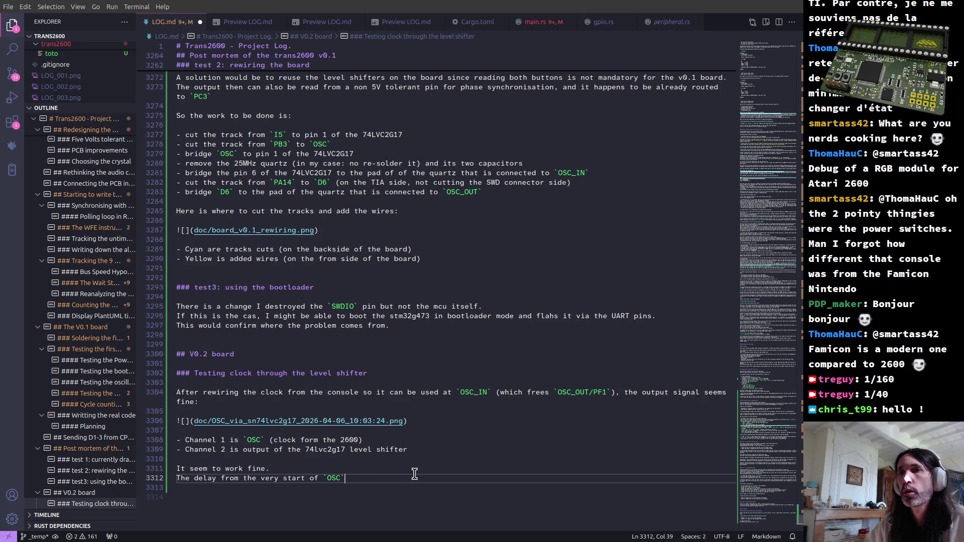
key("ctrl+shift+v")
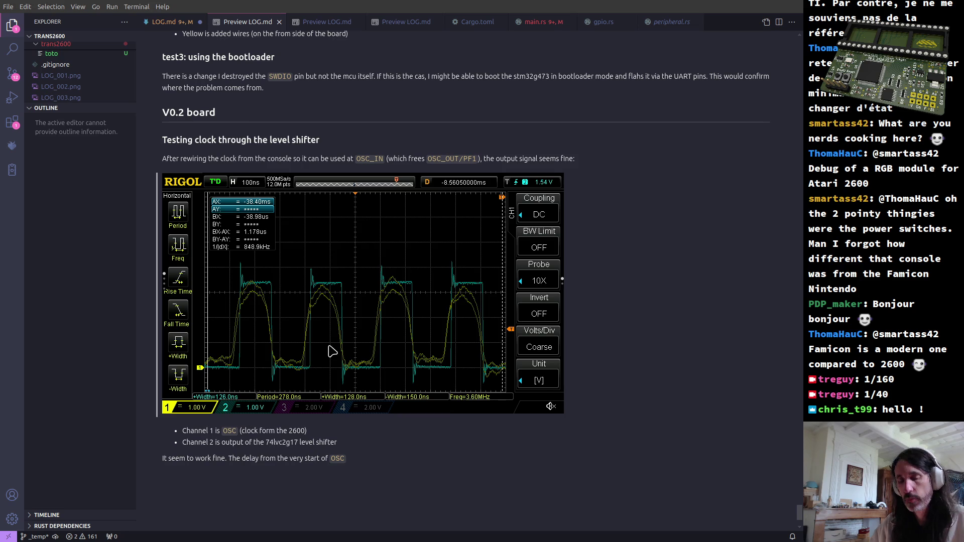
Dismiss the window switcher and launch the Calculator over the rendered log.
key("alt+Tab")
key("alt+Tab")
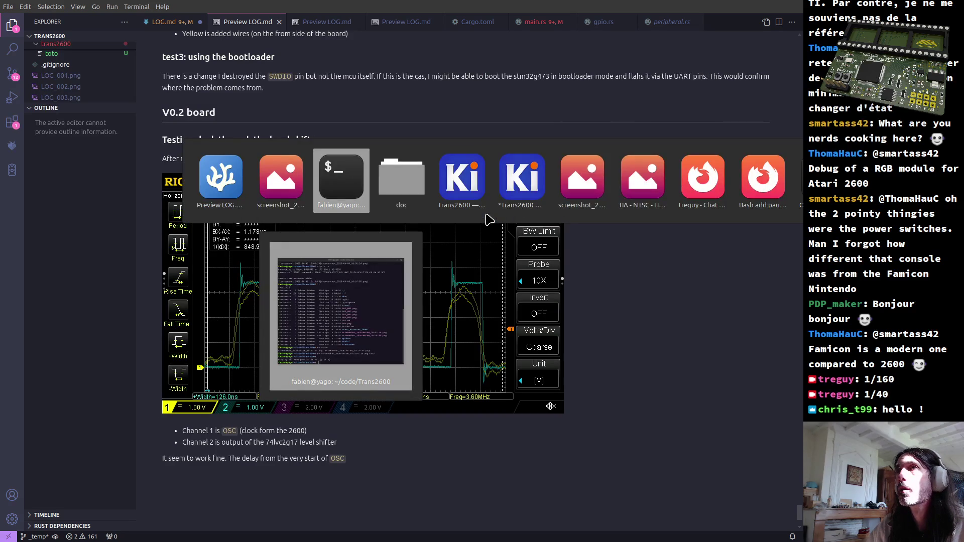
key("Escape")
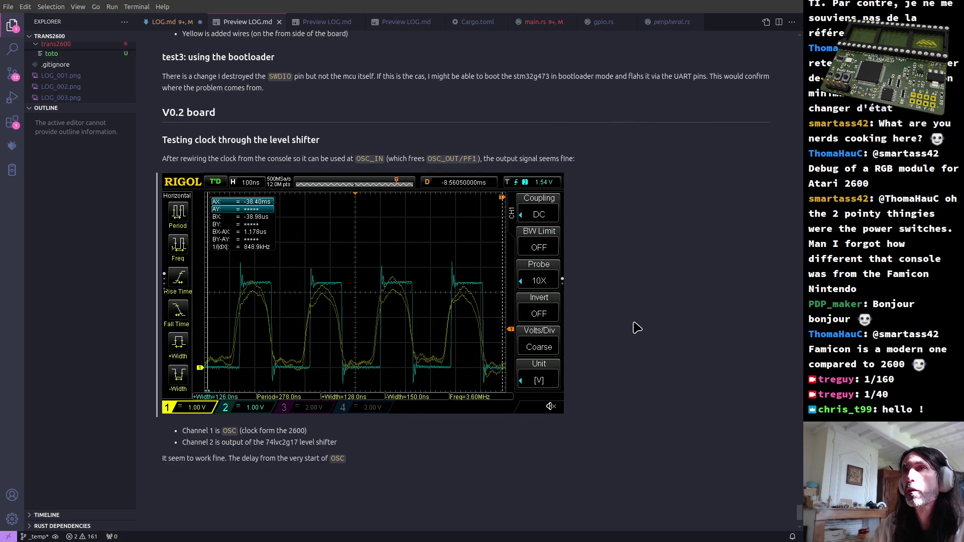
key("XF86Calculator")
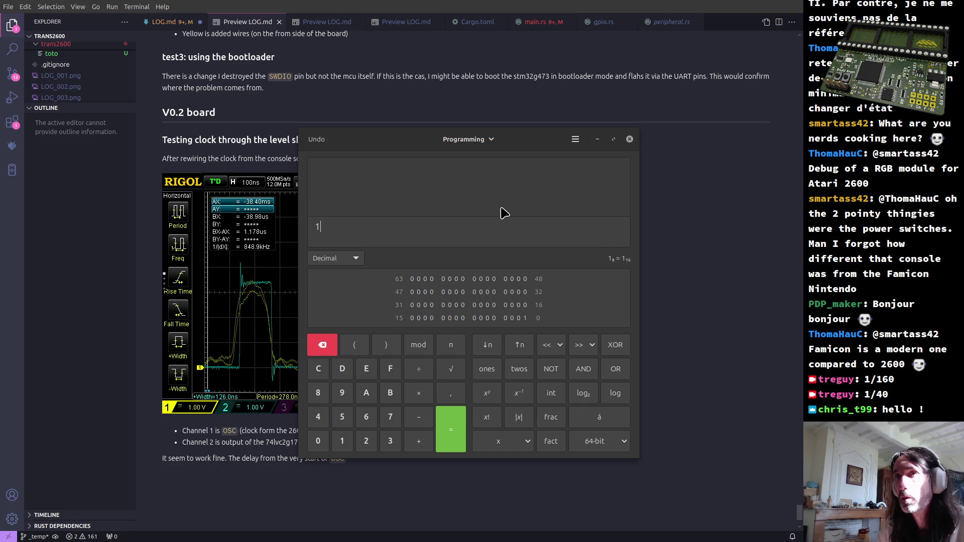
type("1,75÷5")
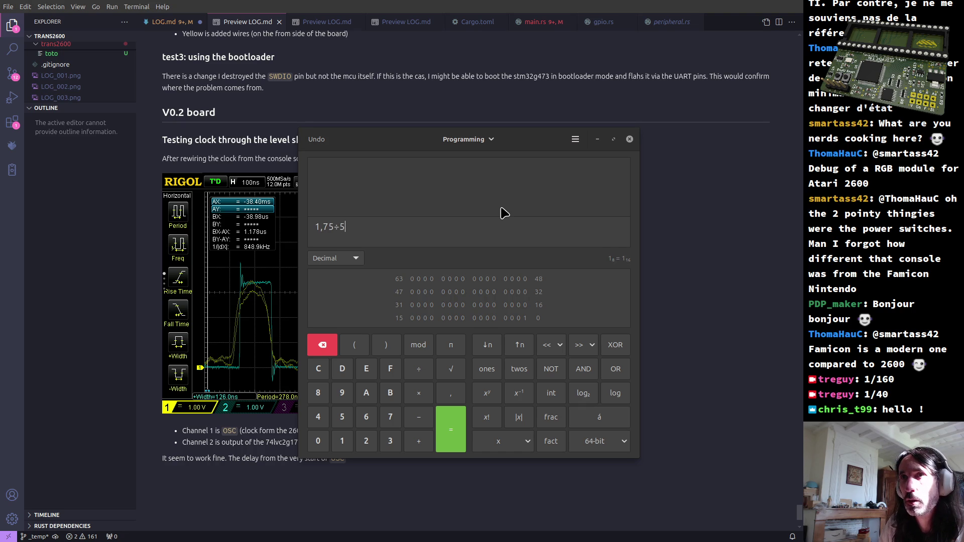
Compute 1,75 ÷ 5 = 0,35, scale by 100 to get 35, then return to LOG.md.
key("Return")
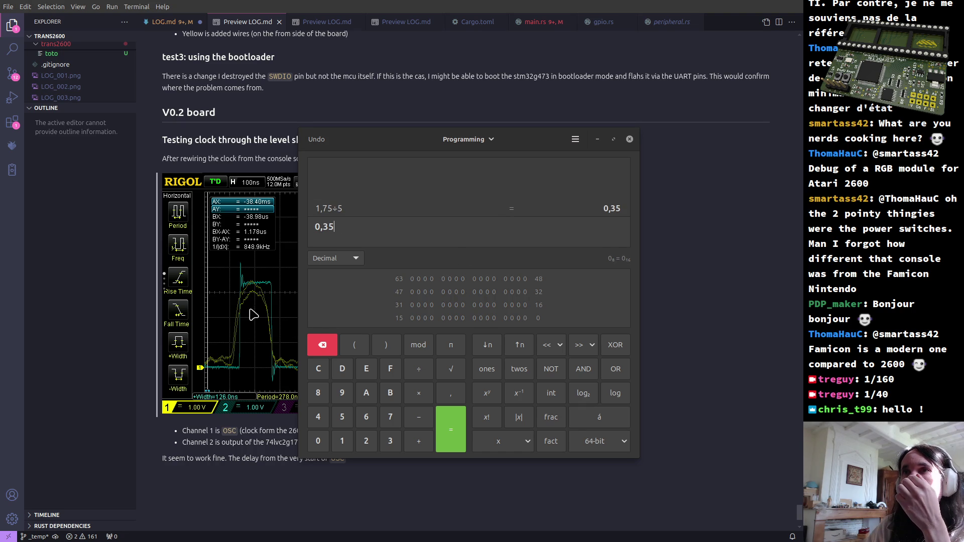
type("×100")
key("Return")
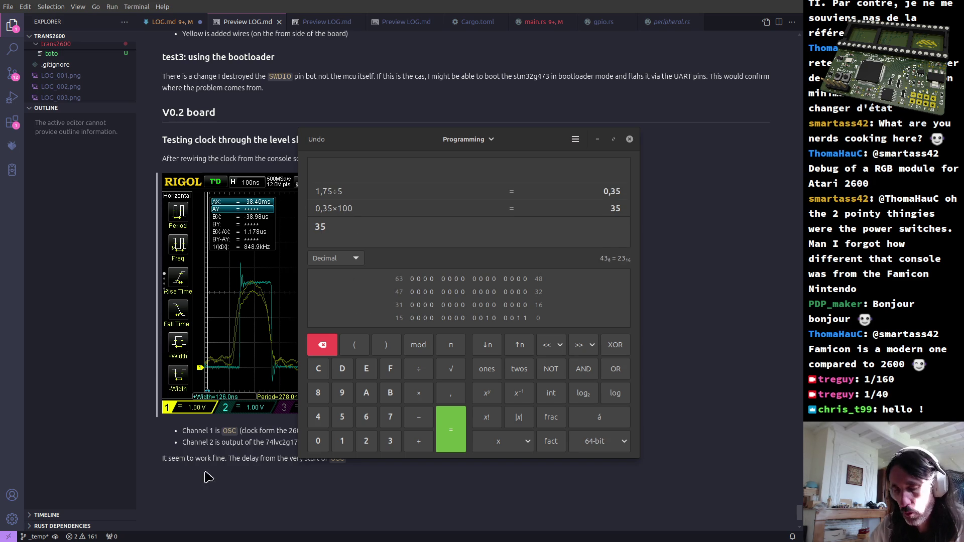
left_click(243, 521)
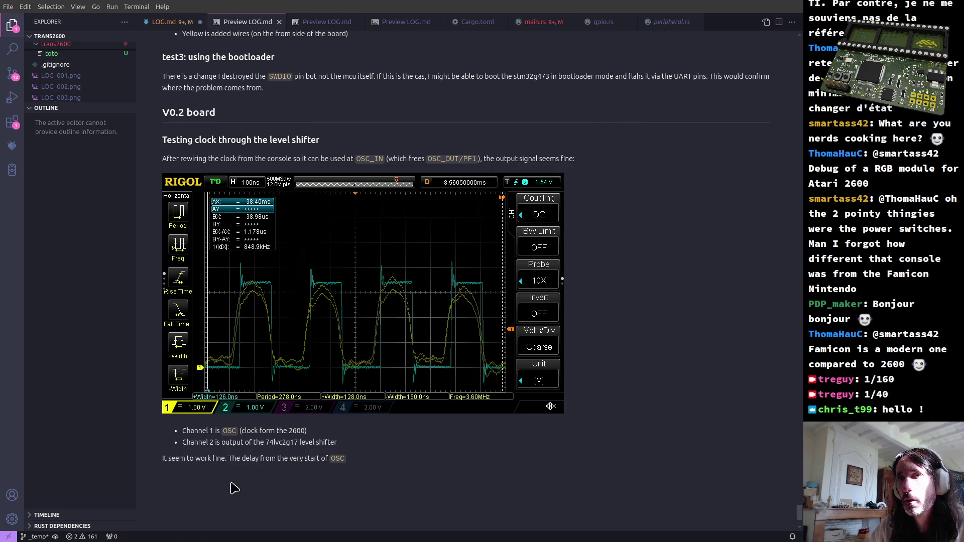
left_click(176, 26)
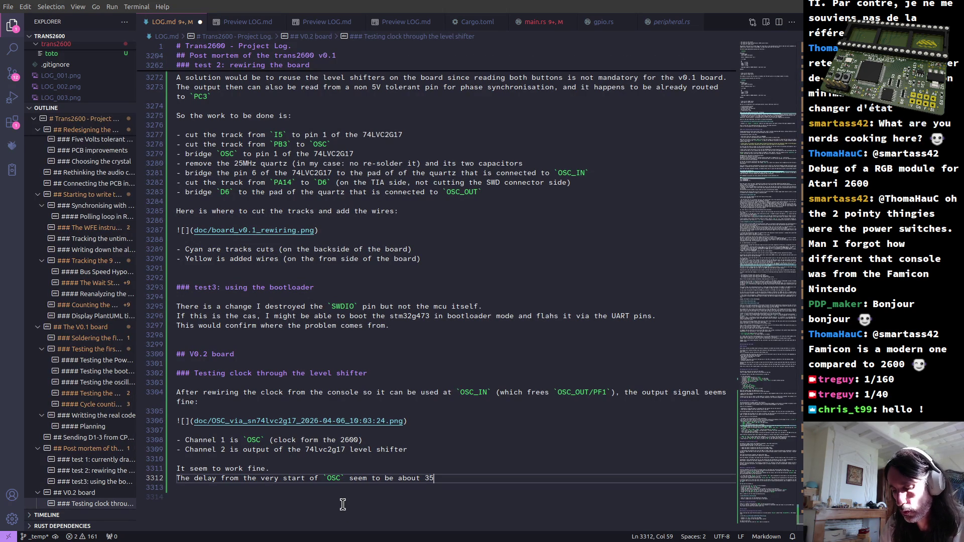
type(".")
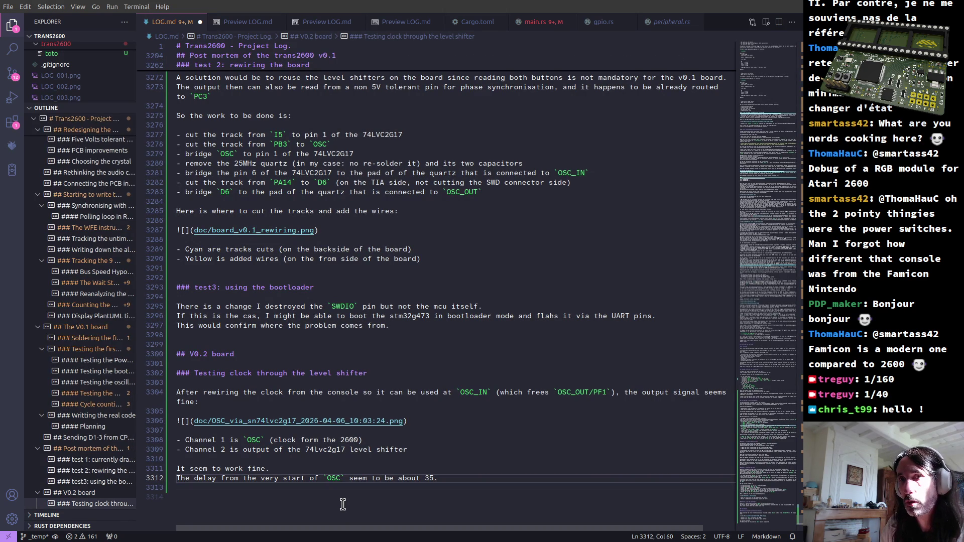
End the delay sentence at 35 with a period and add the line "Trying to observe the jitter:".
key("Return")
type("observe the jitter")
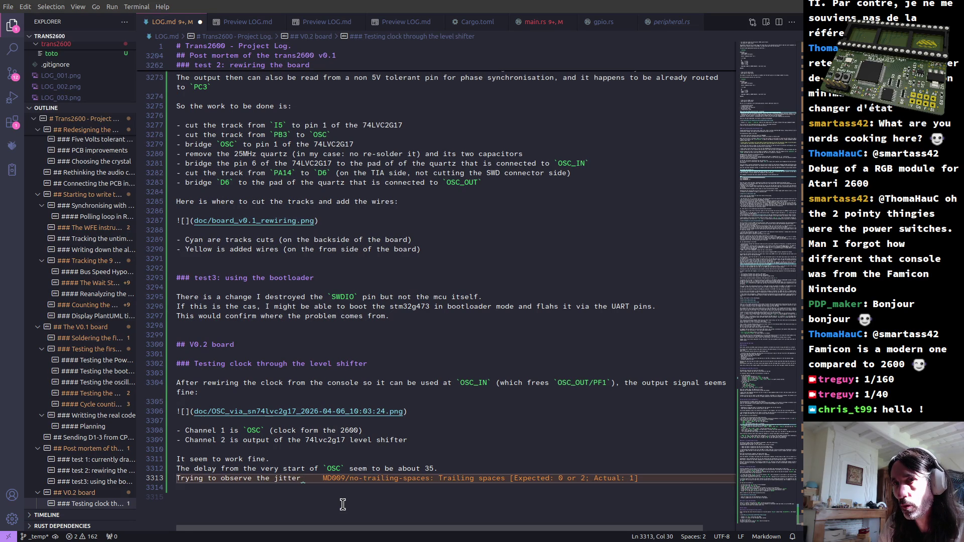
type("(")
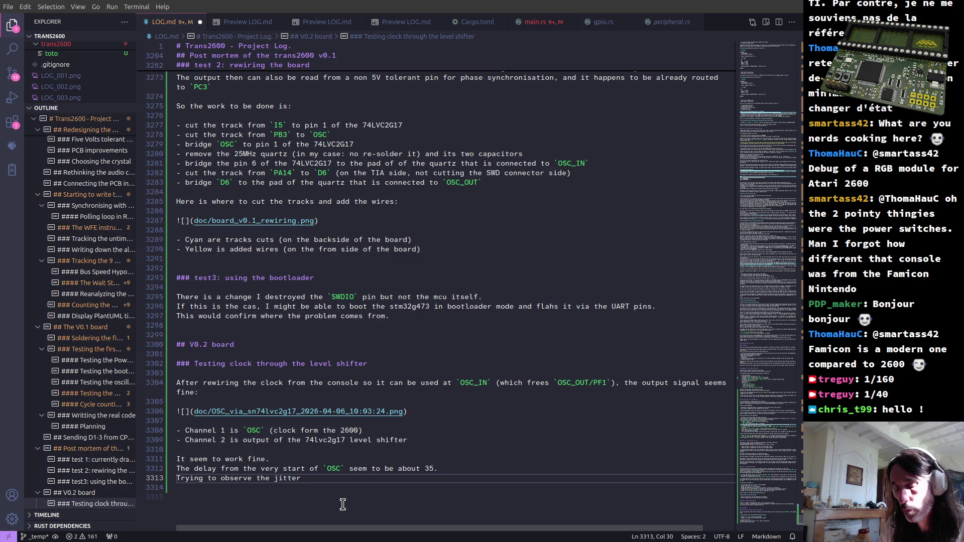
key("BackSpace")
type(":")
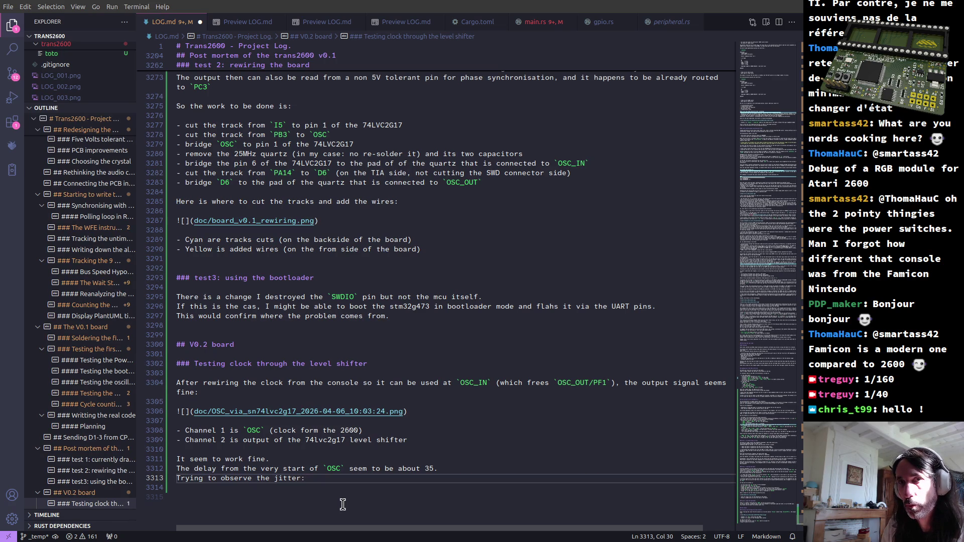
key("Return")
key("Return")
key("alt+Tab")
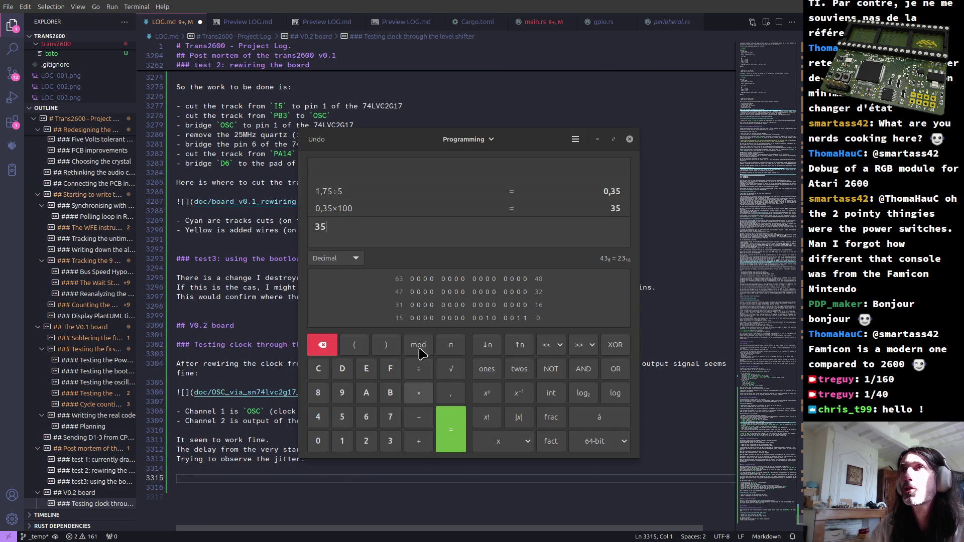
Switch from Calculator to the Nemo window showing the Trans2600 doc folder.
key("alt+Tab")
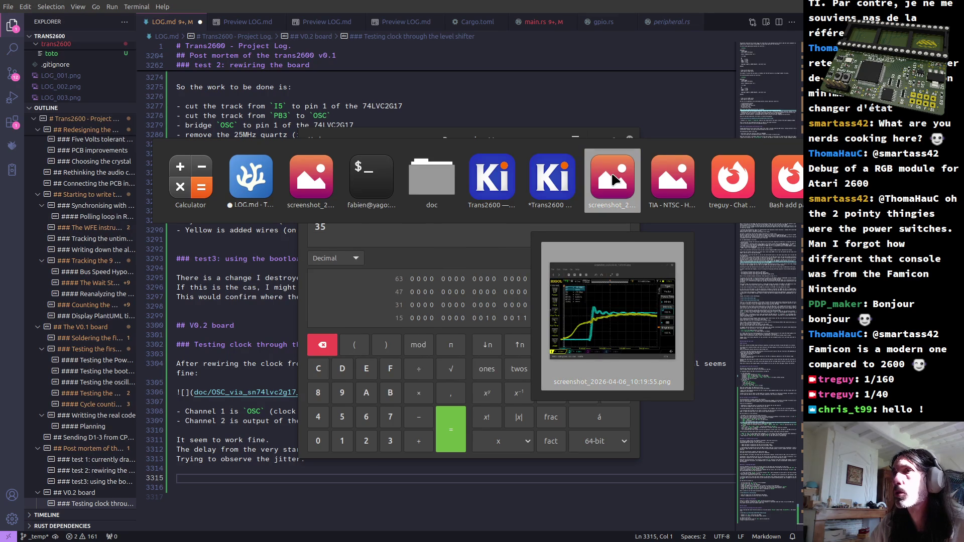
left_click(426, 188)
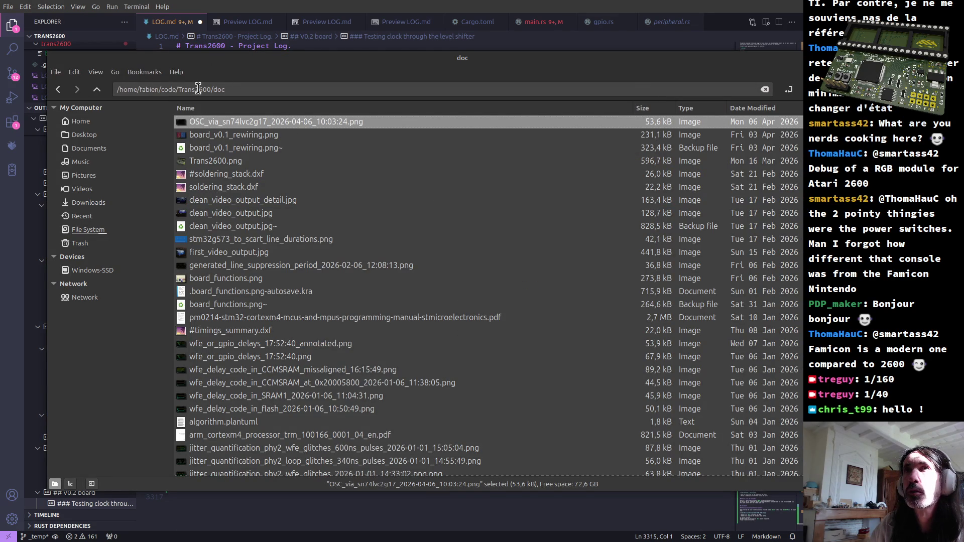
Move the 10:19:55 oscilloscope screenshot from Trans2600 into the doc folder.
left_click(97, 89)
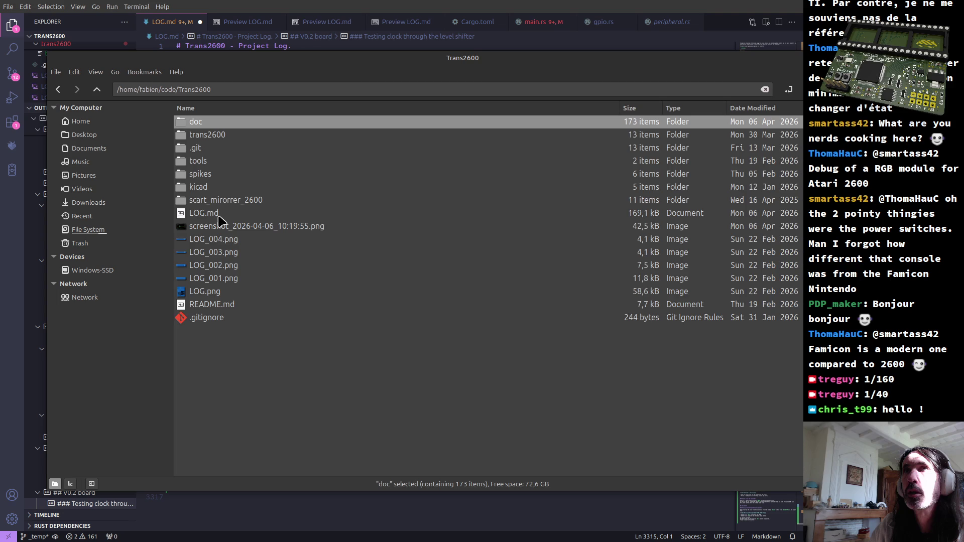
left_click(251, 232)
key("ctrl+x")
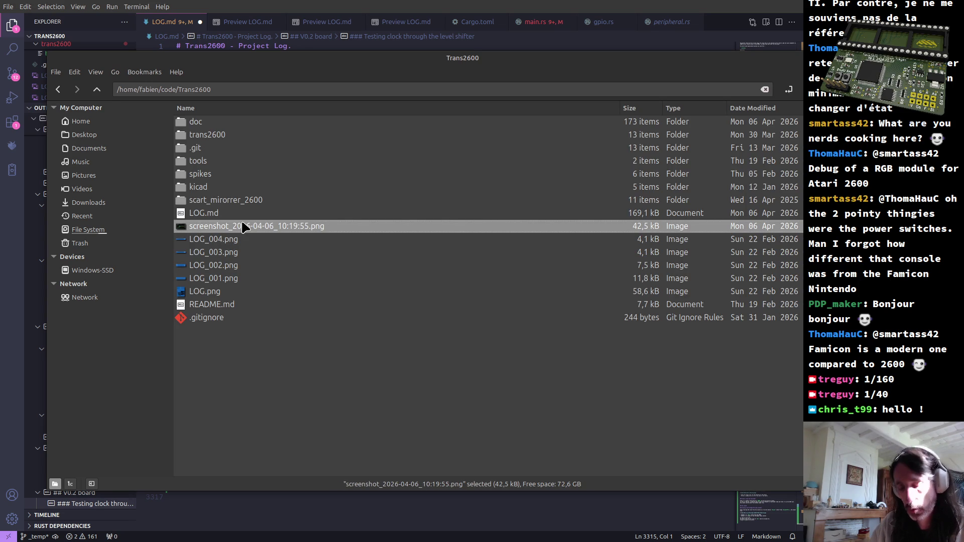
double_click(196, 123)
key("ctrl+v")
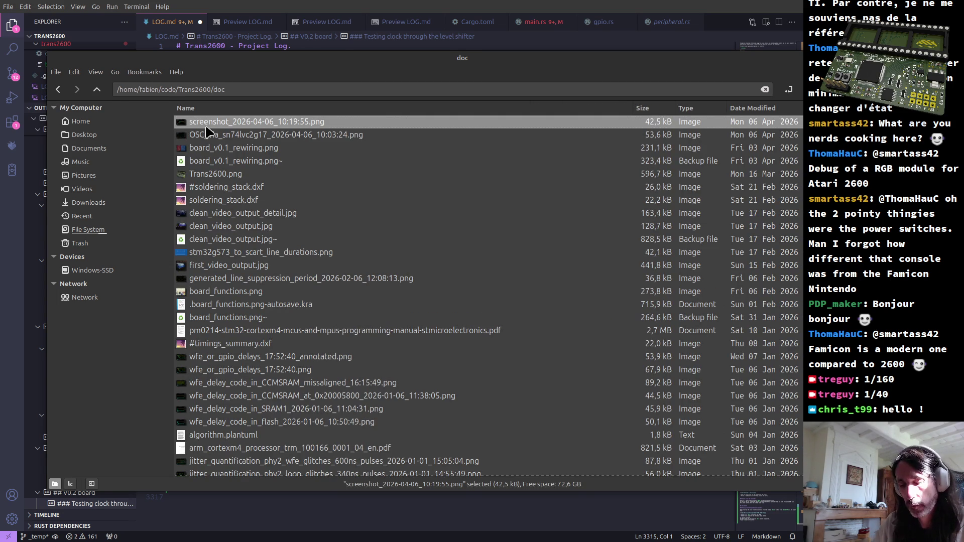
Rename it sn74lvc2g17_OSC_jitter_2026-04-06_10:19:55.png and copy the new name.
key("F2")
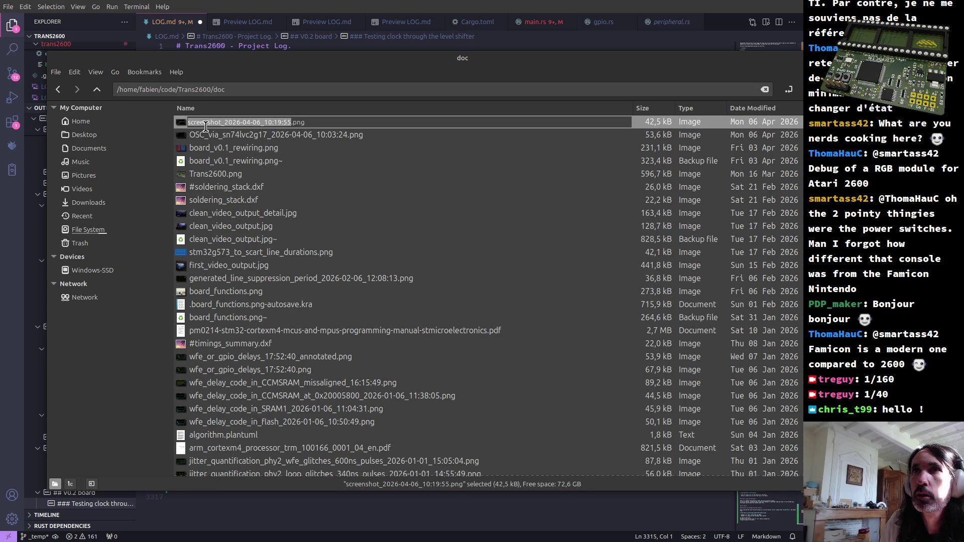
key("Home")
type("s")
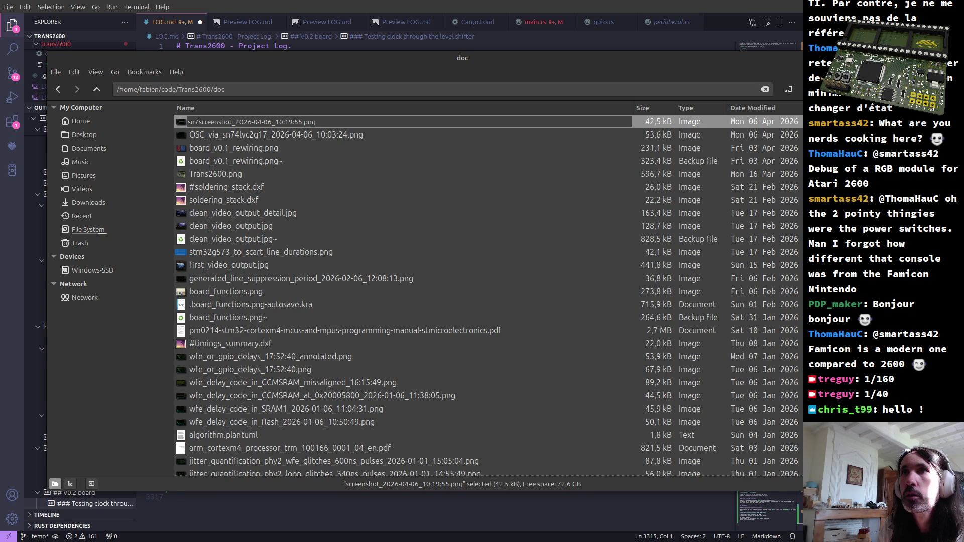
type("n74lvc")
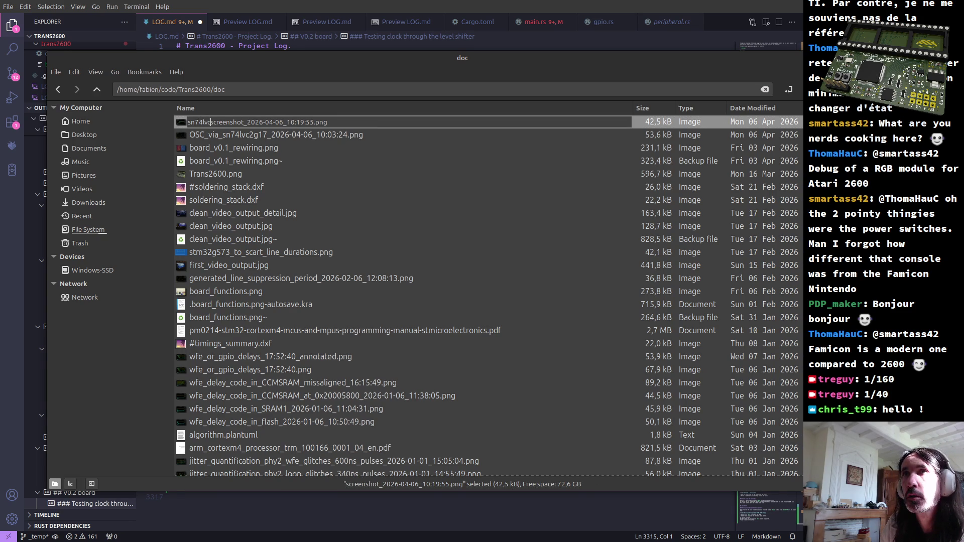
type("2g17_cl")
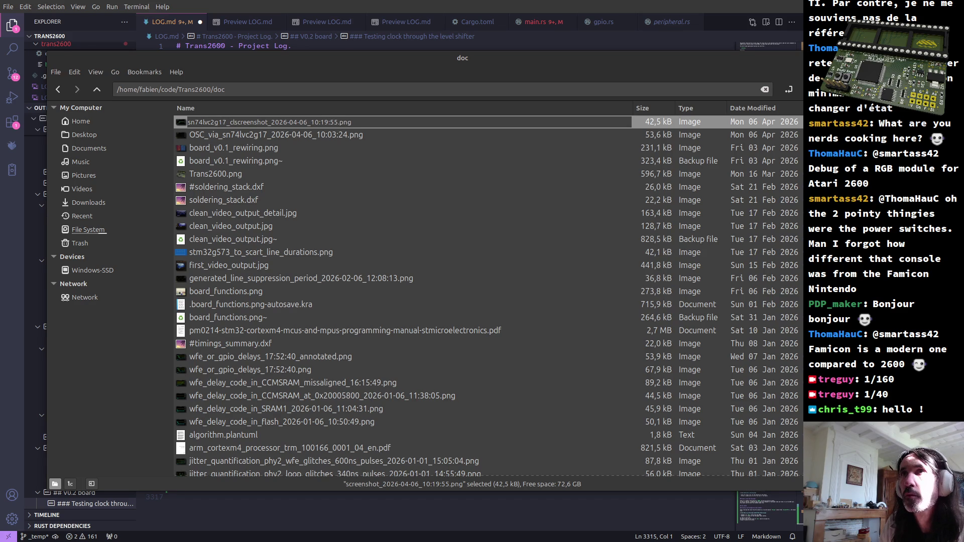
key("BackSpace")
type("OSC_jitter")
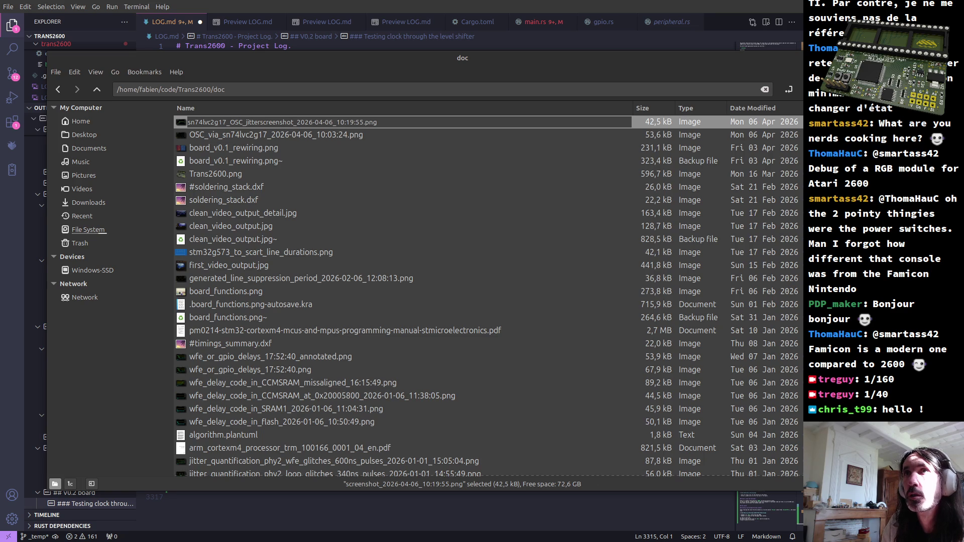
key("Delete")
key("ctrl+a")
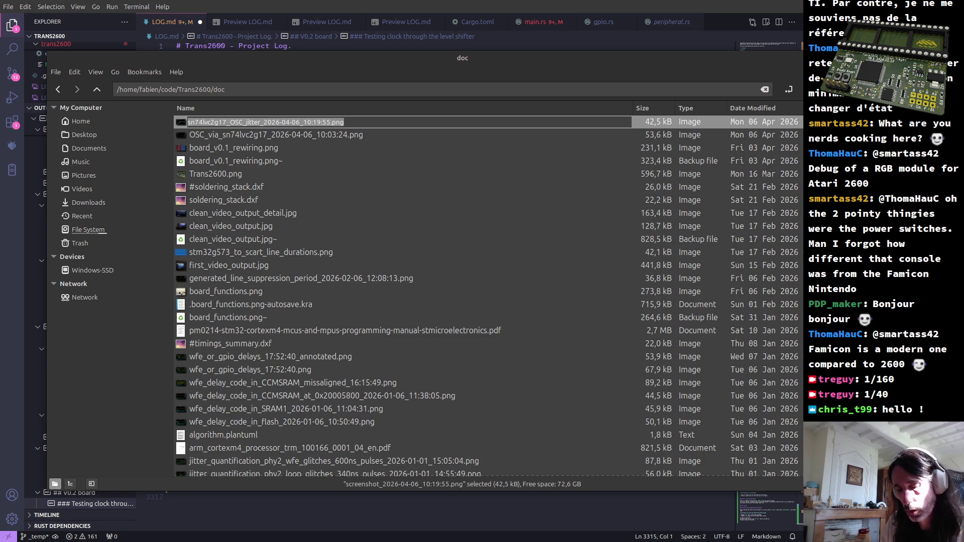
key("Return")
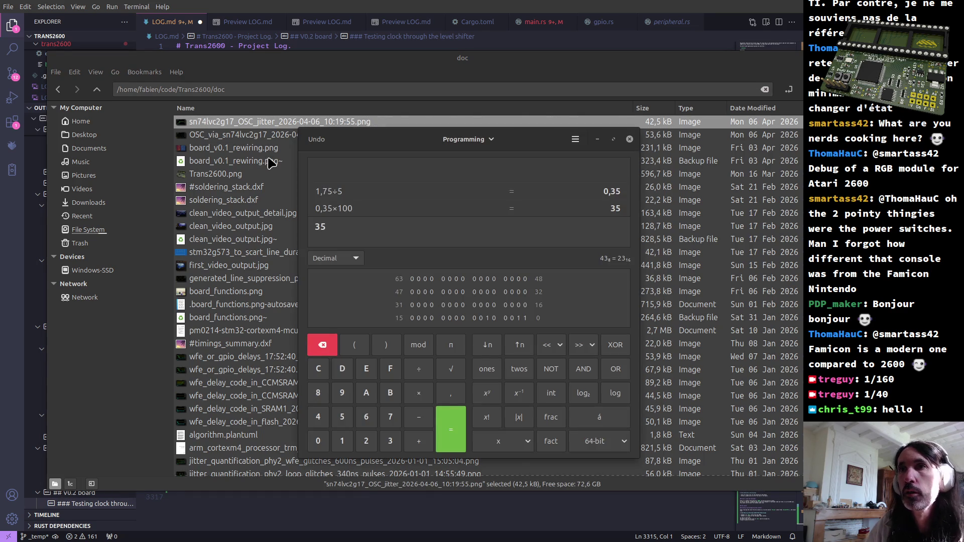
key("alt+Tab")
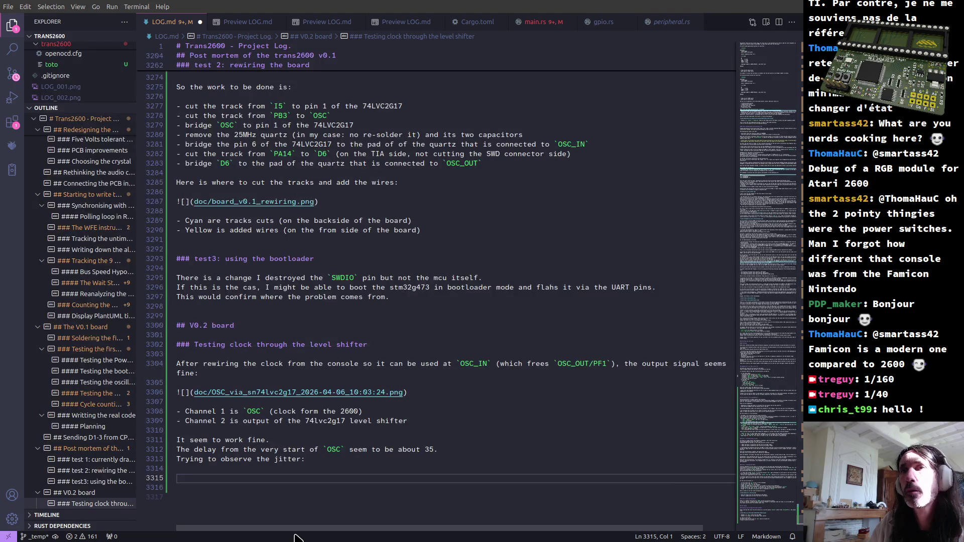
type("[](")
Embed the renamed jitter screenshot as a markdown image link below "Trying to observe the jitter:".
key("ctrl+v")
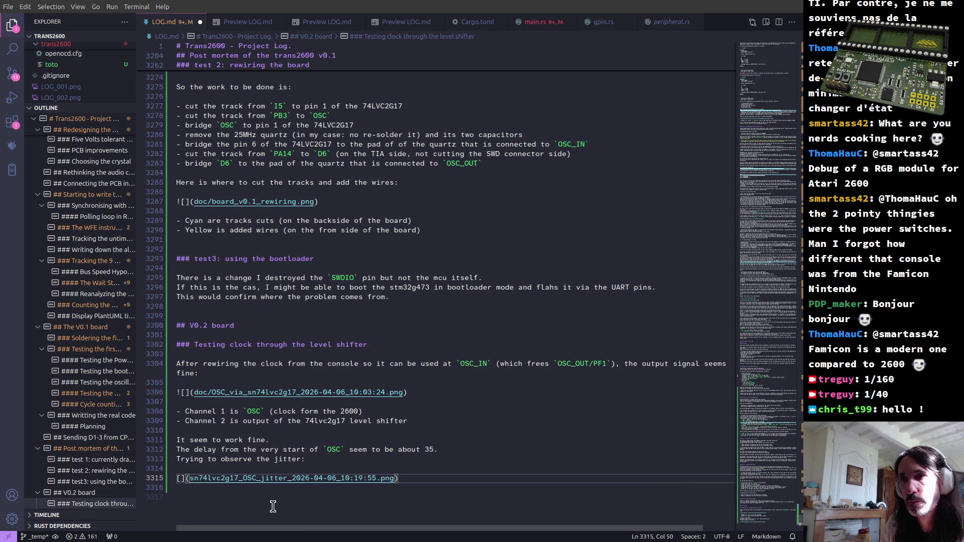
key("Home")
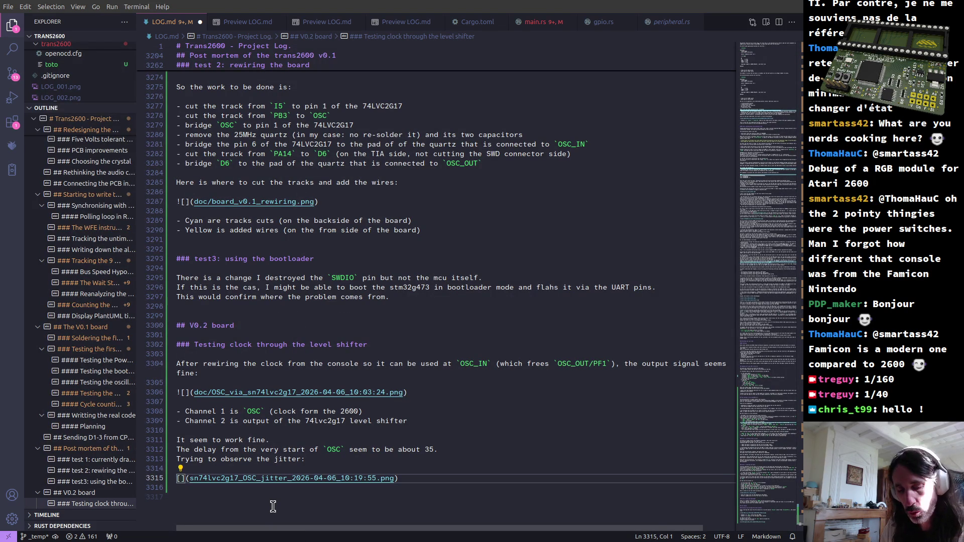
type("!")
key("Down")
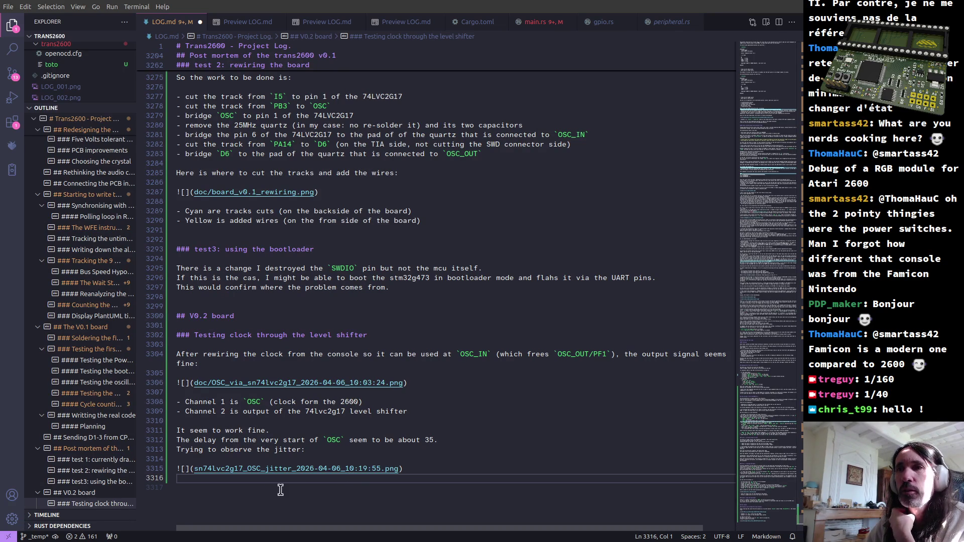
left_click(187, 488)
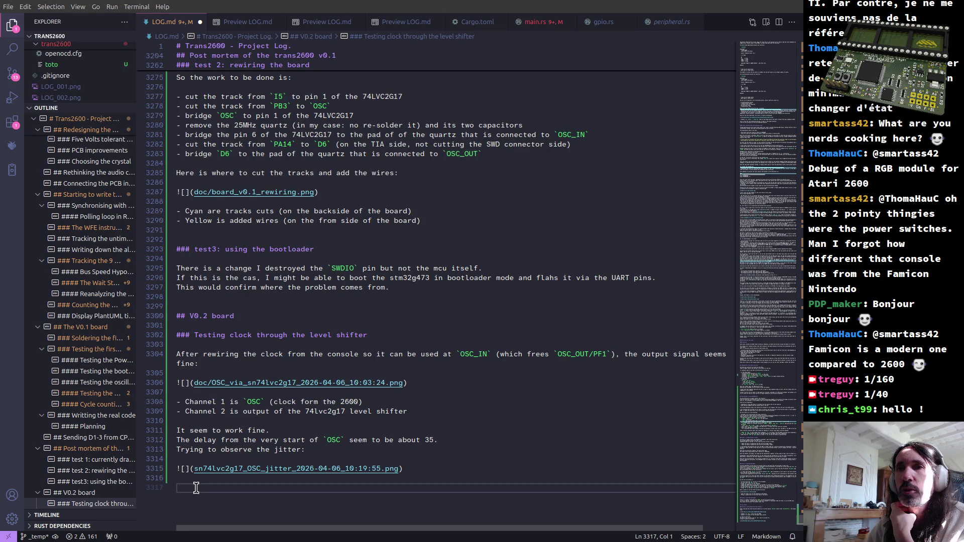
type("-")
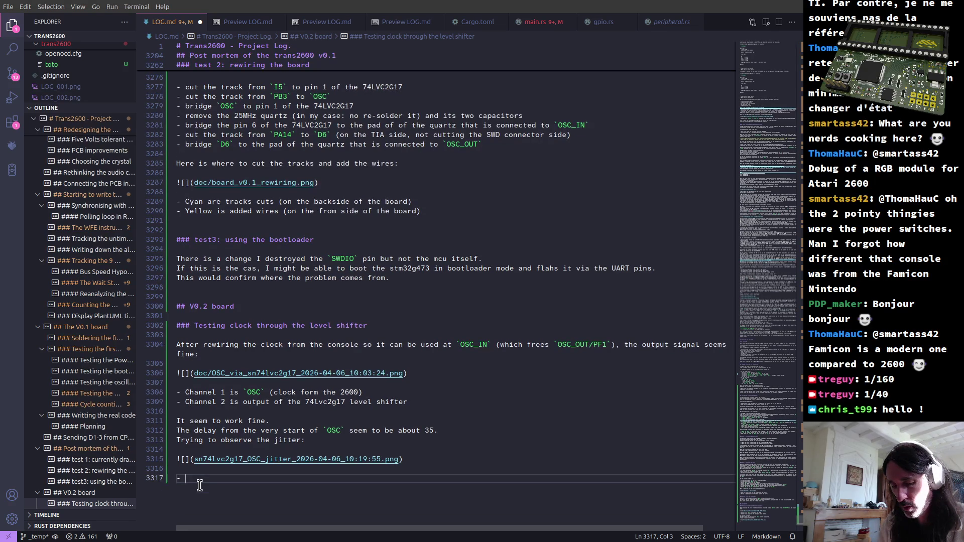
Copy the earlier Channel 1/Channel 2 legend and paste it under the jitter image link.
key("Home")
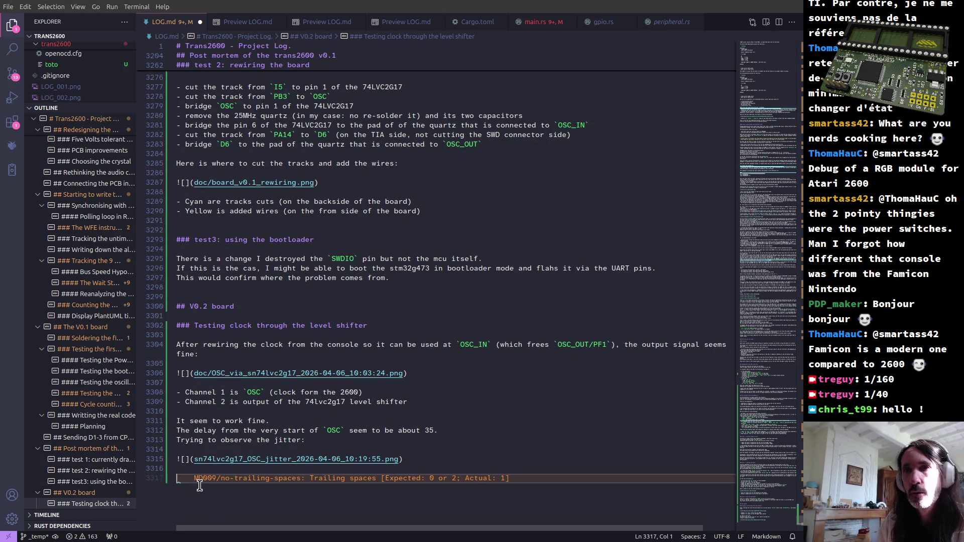
key("Up")
key("Up")
key("Up")
key("Up")
key("Up")
key("Up")
key("Up")
key("Up")
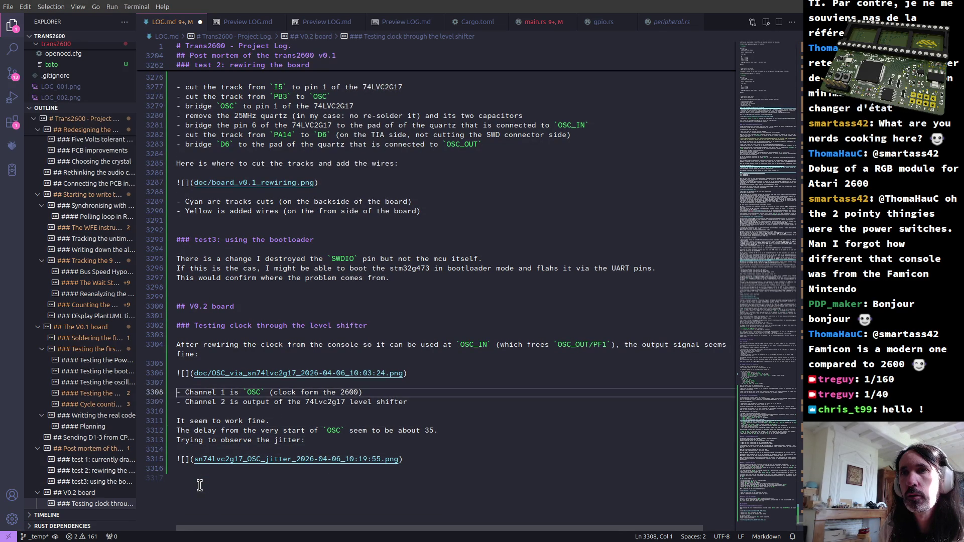
key("shift+Down")
key("shift+Down")
key("Down")
key("Down")
key("Down")
key("Down")
key("Down")
key("Down")
key("ctrl+v")
key("Up")
key("Up")
Trim Channel 1 to just OSC, keep Channel 2 as the 74lvc2g17 output, and add a blank line.
key("ctrl+Right")
key("ctrl+Right")
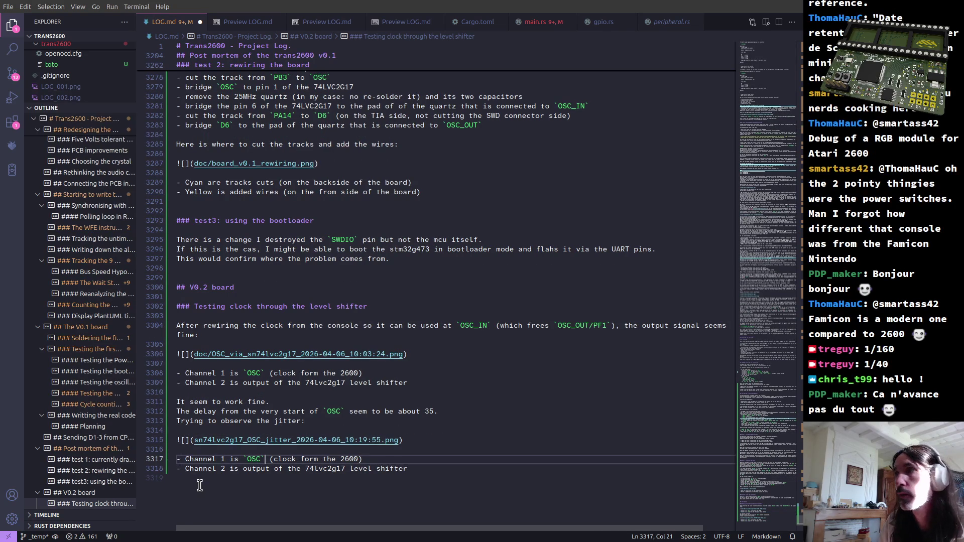
key("Return")
key("shift+Down")
key("Delete")
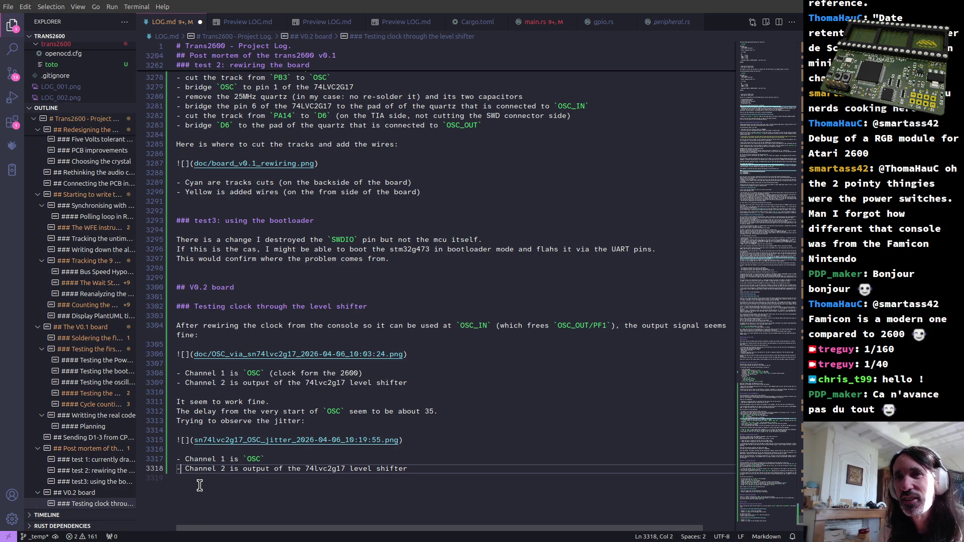
key("Right")
key("ctrl+Right")
key("ctrl+Right")
key("ctrl+Right")
key("Right")
key("Right")
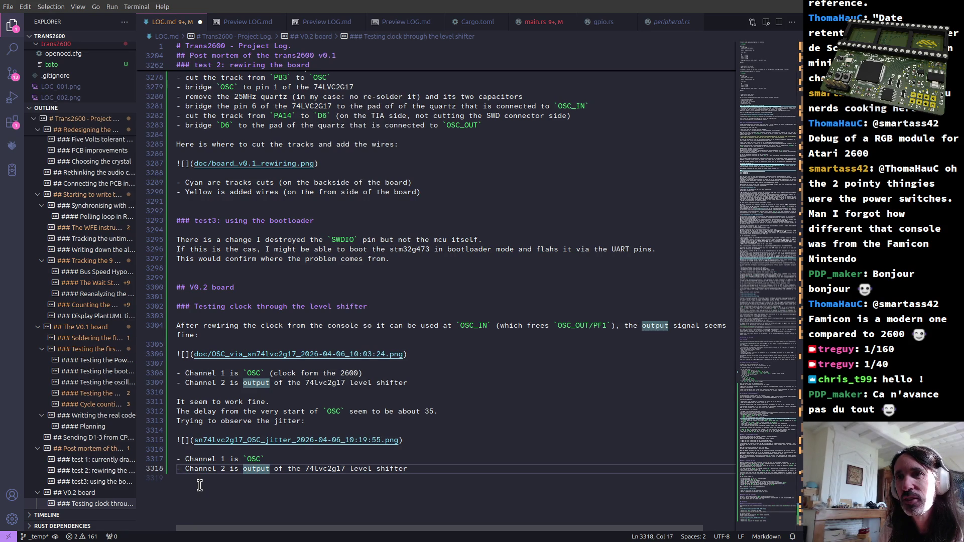
key("ctrl+Right")
key("ctrl+Right")
key("Down")
key("Return")
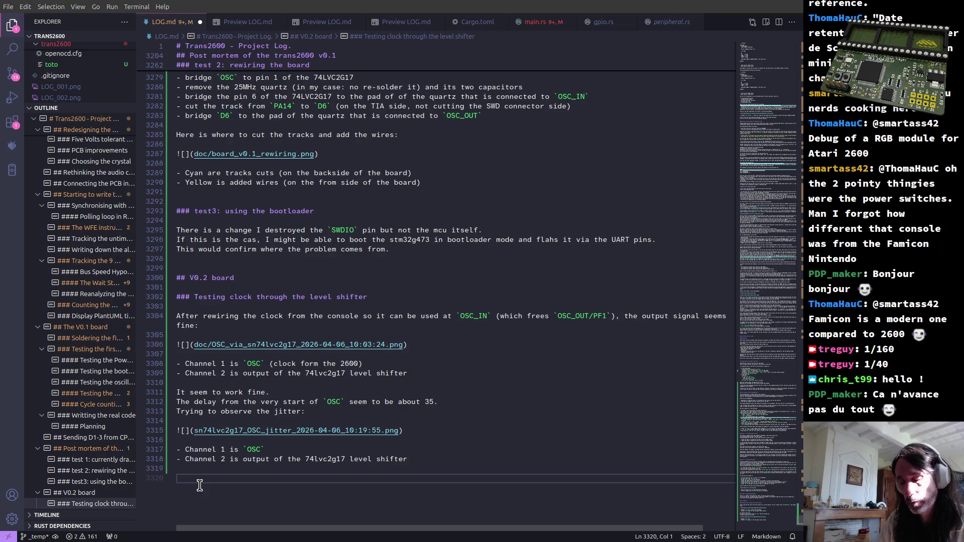
type("!")
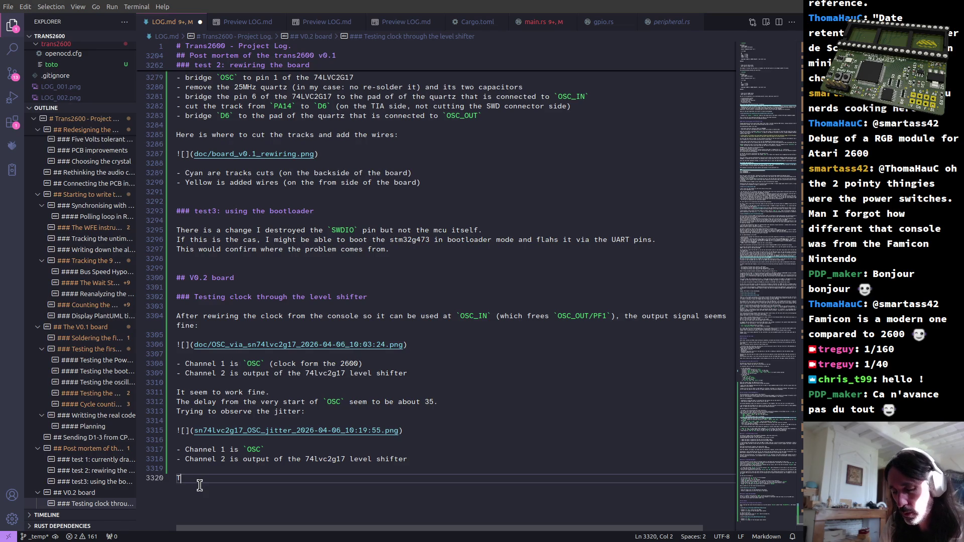
type("trigger")
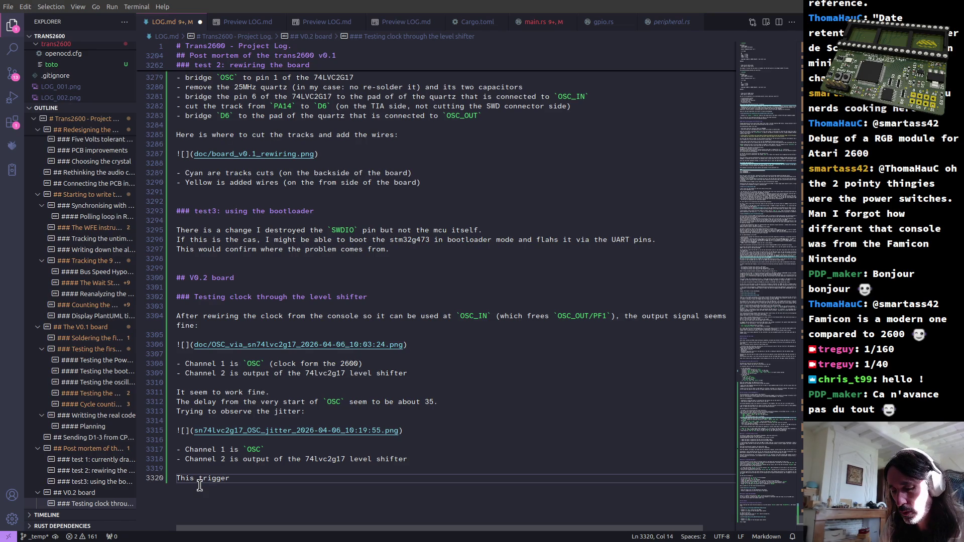
type("is n")
Write that the screenshot shows the jitter two full `OSC` iterations after the trigger.
key("BackSpace")
key("BackSpace")
key("BackSpace")
key("BackSpace")
key("BackSpace")
key("BackSpace")
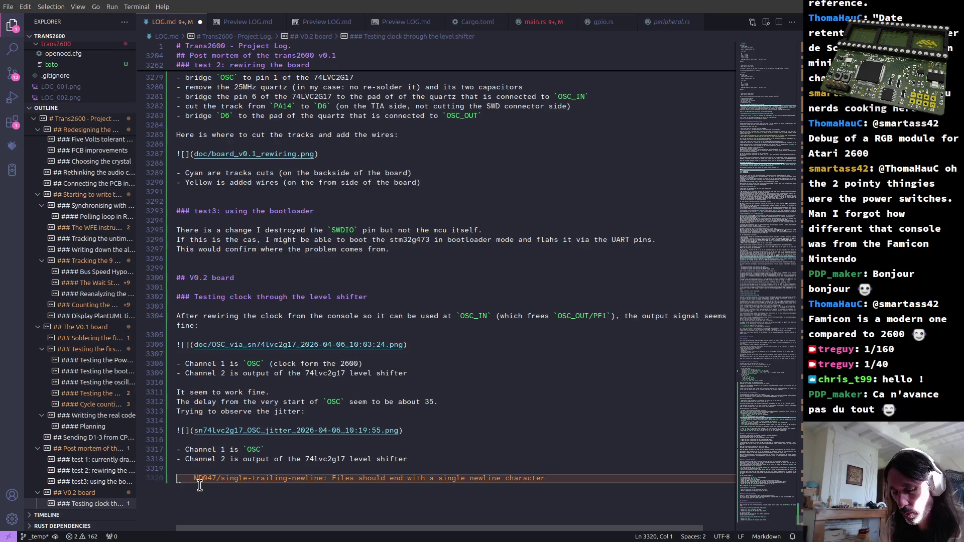
type("The screen")
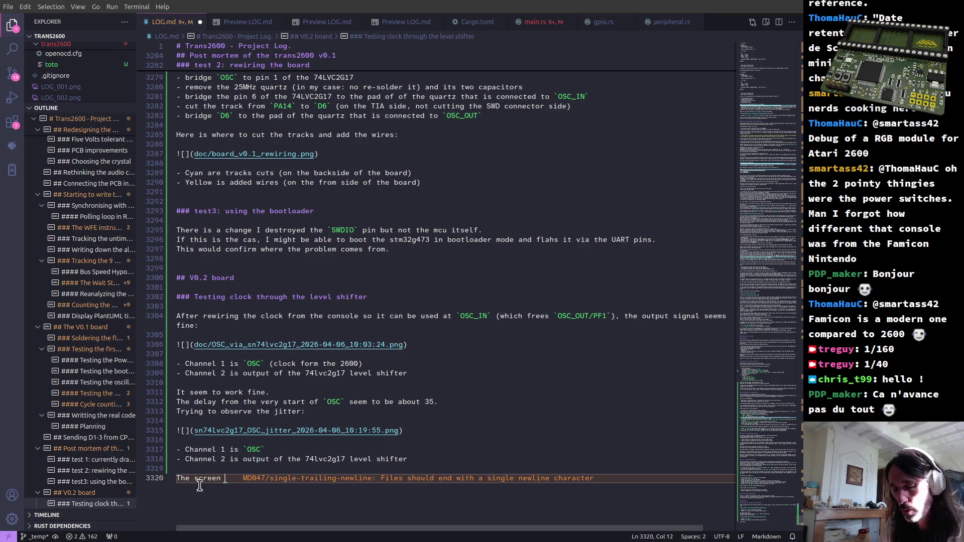
type("shot ")
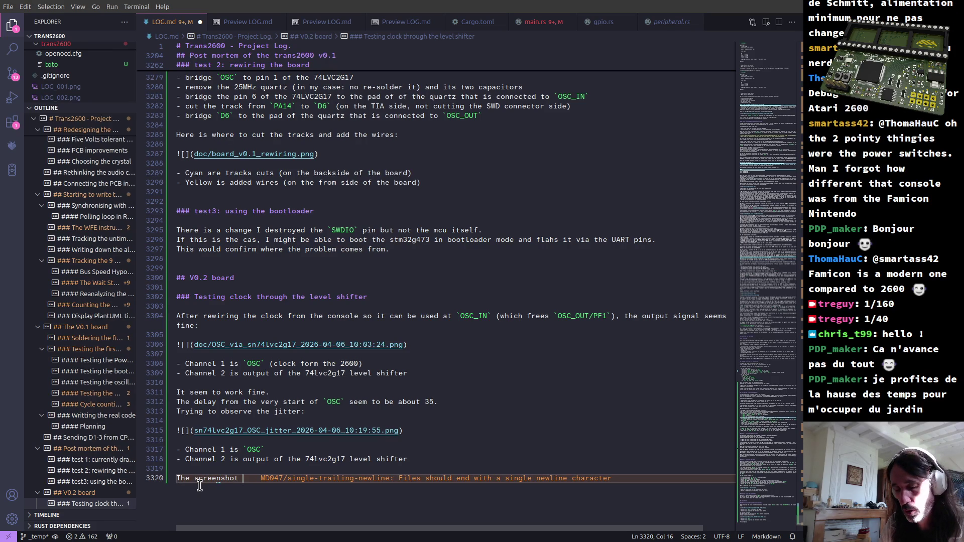
type("shows the ")
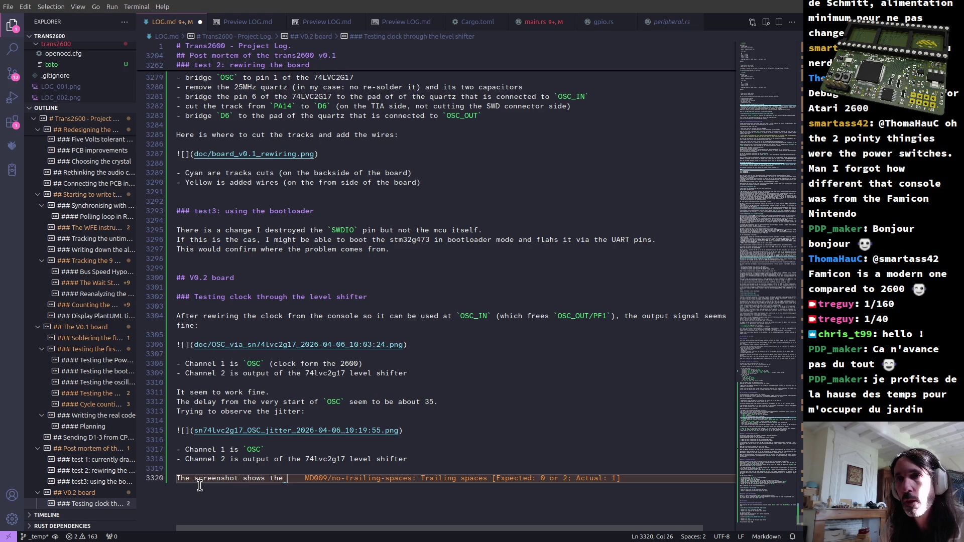
type("jitter two full ")
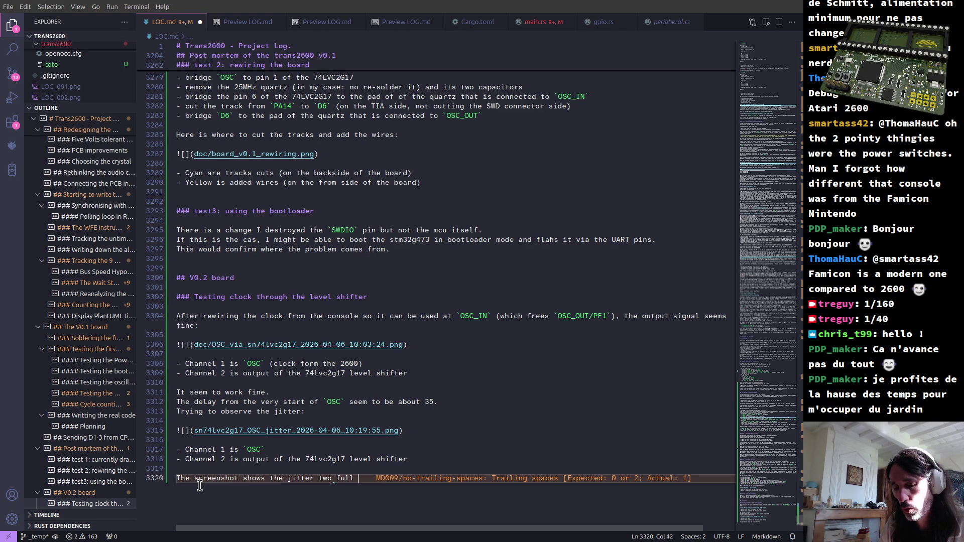
type("`O")
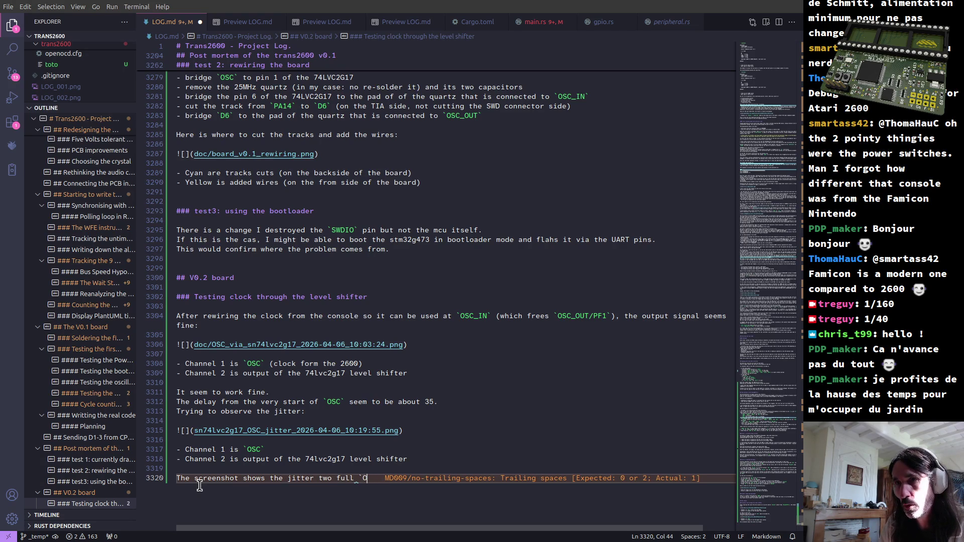
type("SC` iteration after the trigger.")
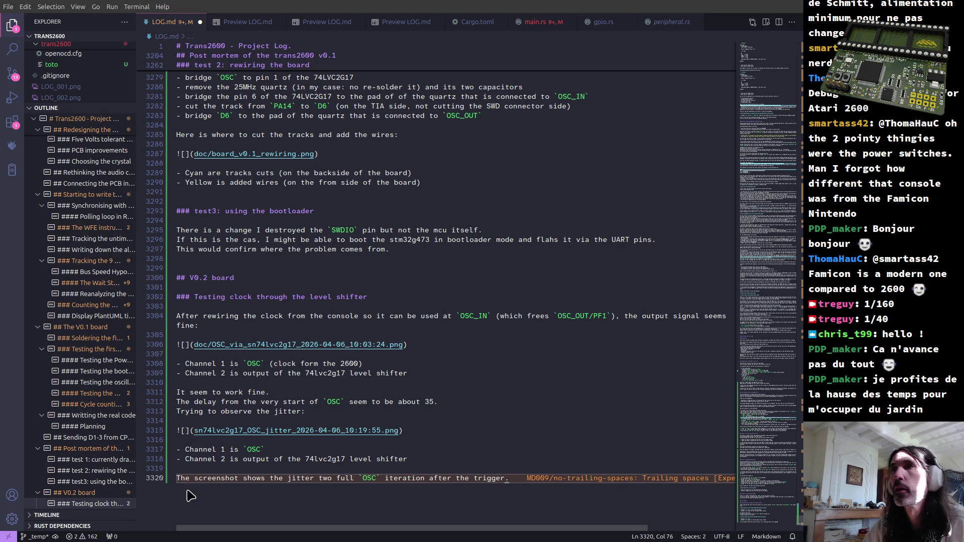
key("alt+Tab")
key("alt+Tab")
key("Tab")
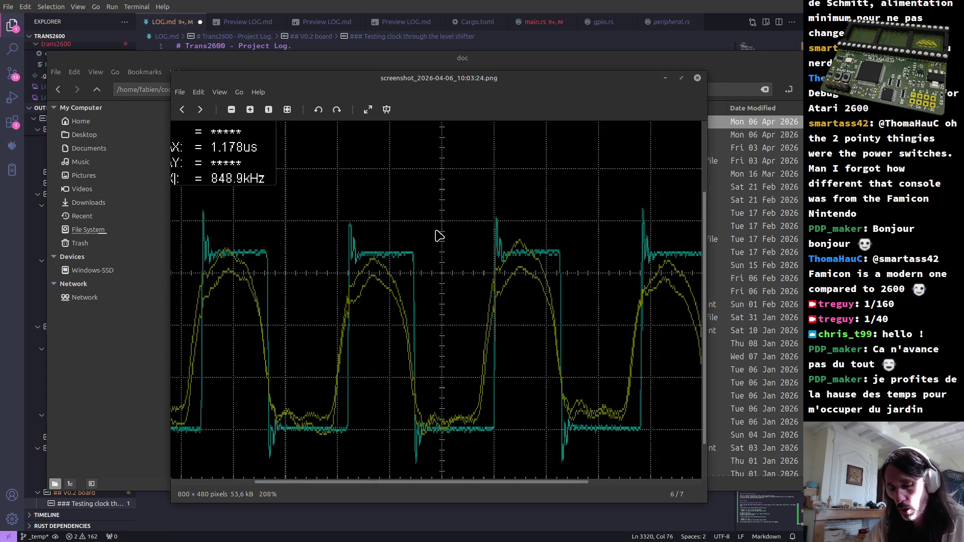
Bring the 10:19:55 jitter screenshot viewer forward to inspect its rising edges.
key("alt+Tab")
key("alt+Tab")
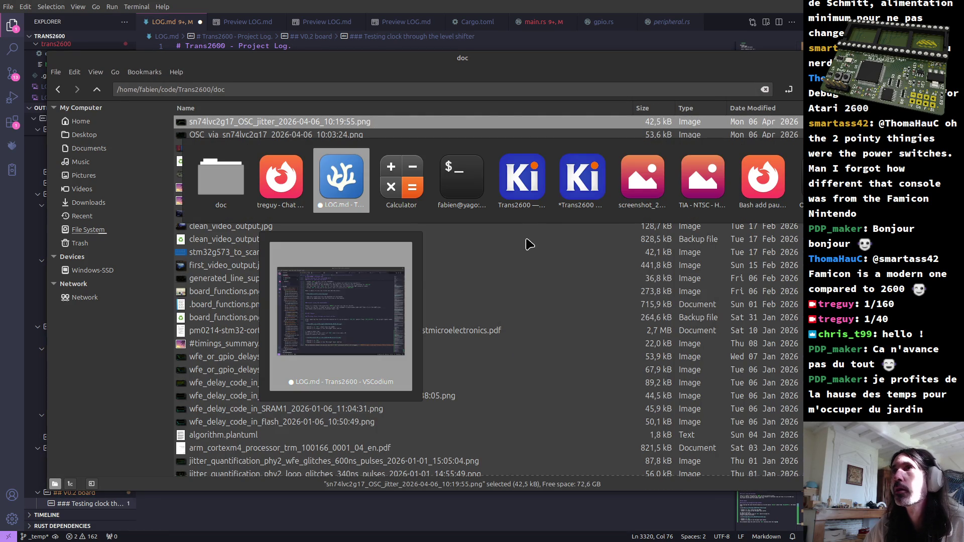
left_click(635, 185)
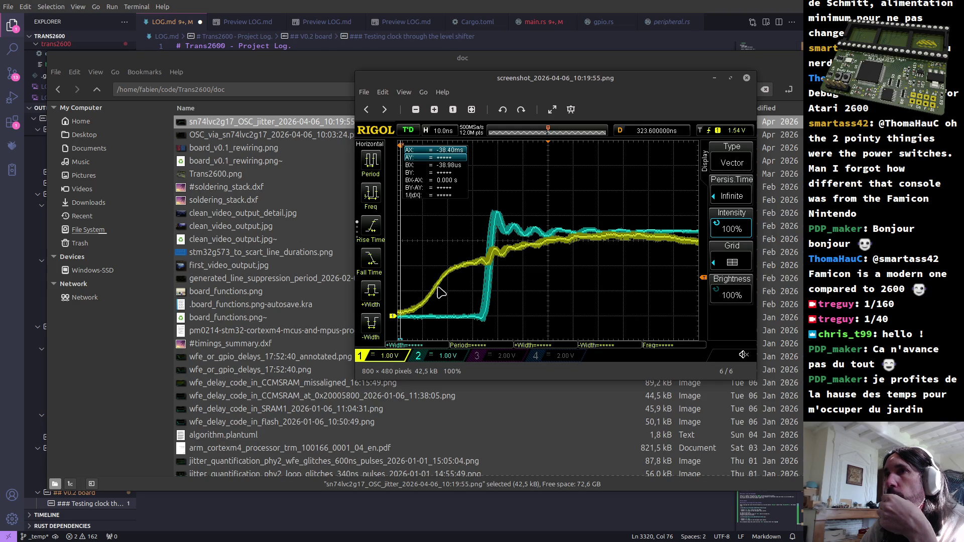
scroll(444, 294, "up", 2)
scroll(430, 294, "up", 2)
scroll(420, 287, "up", 2)
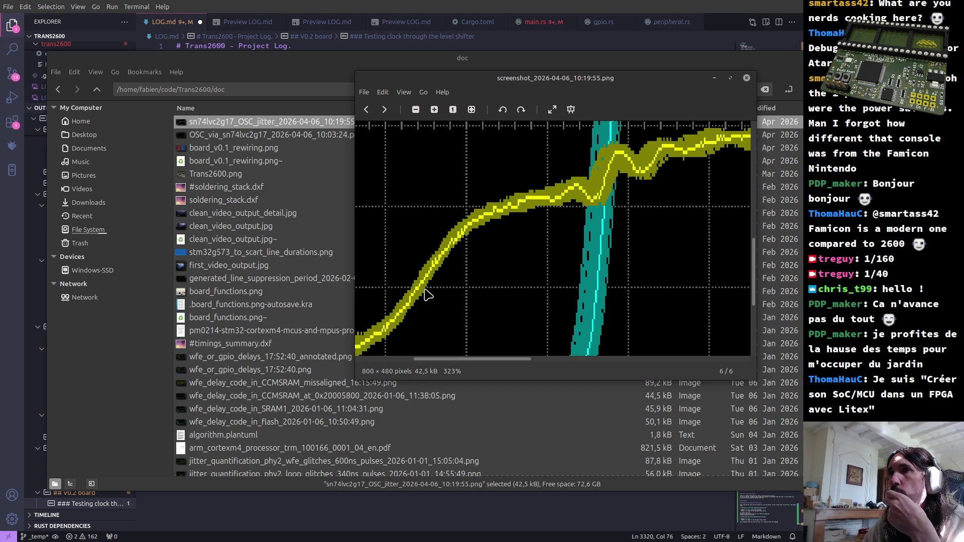
scroll(424, 293, "down", 2)
scroll(424, 294, "down", 2)
scroll(424, 294, "down", 2)
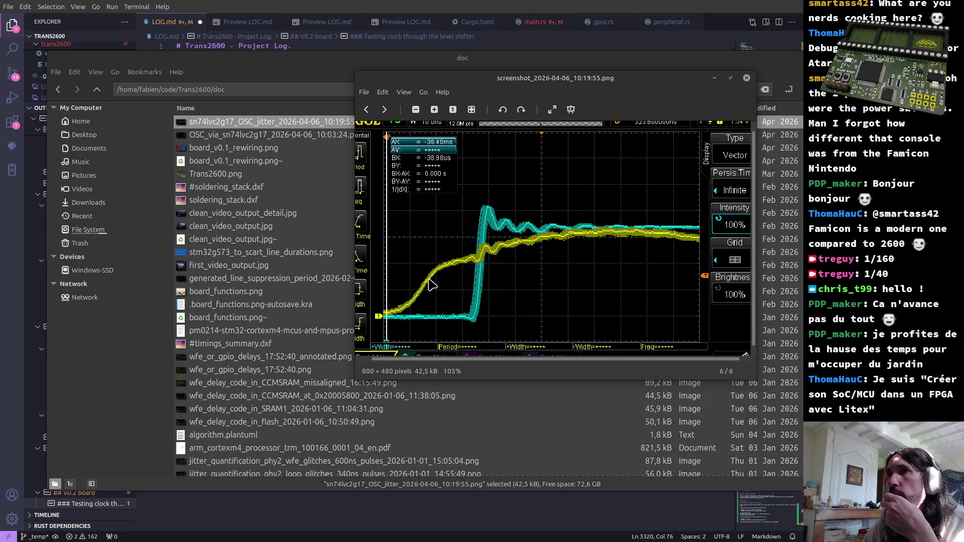
scroll(427, 285, "up", 1)
scroll(427, 285, "up", 2)
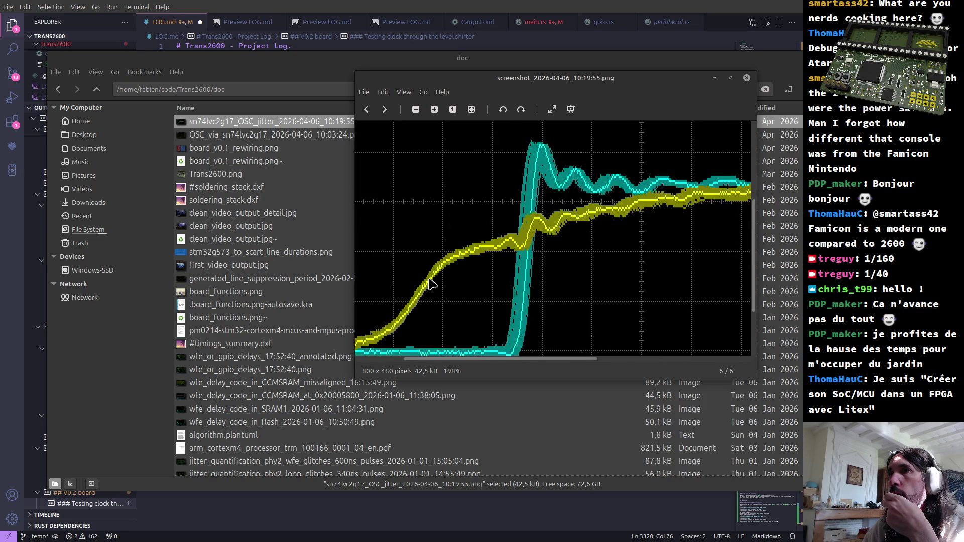
scroll(428, 285, "up", 2)
scroll(427, 285, "up", 2)
scroll(427, 286, "up", 2)
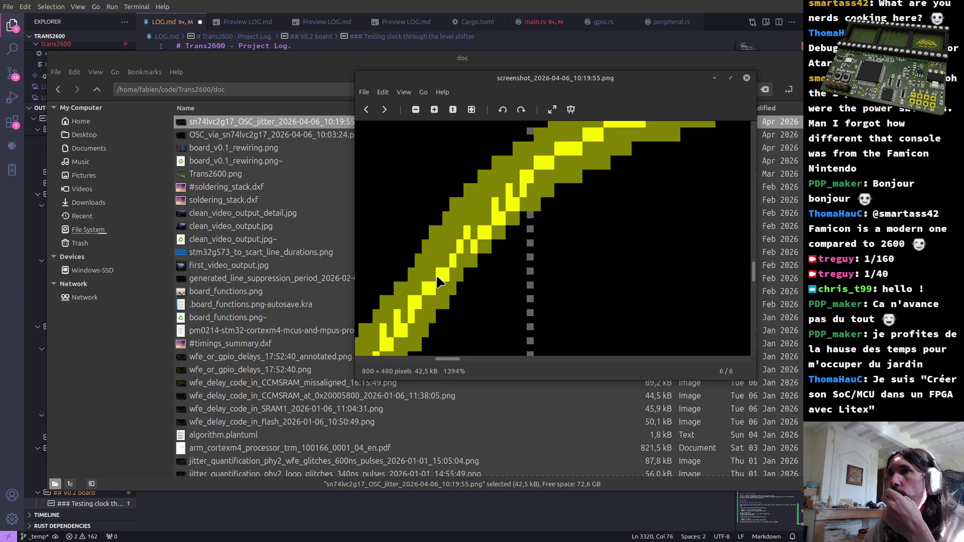
scroll(437, 278, "down", 2)
scroll(437, 278, "down", 1)
scroll(436, 279, "down", 1)
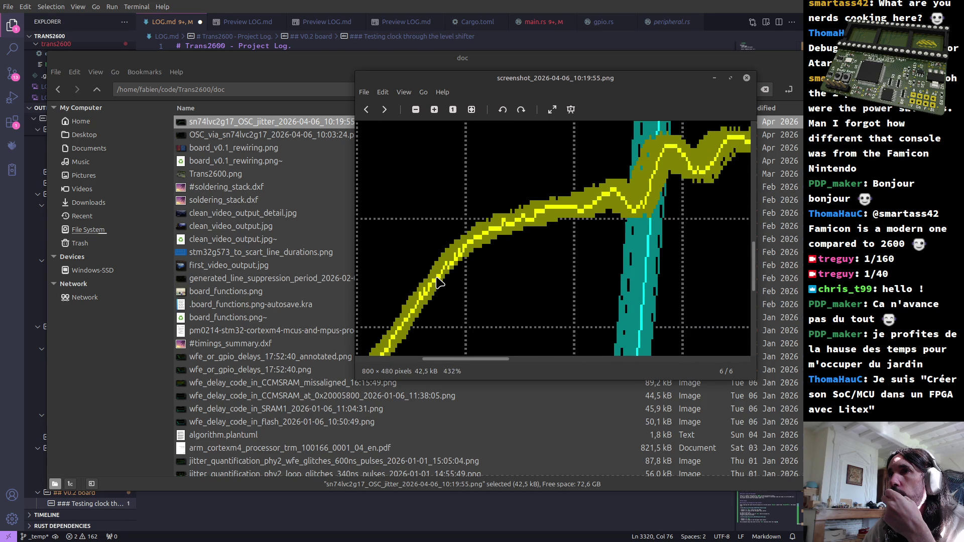
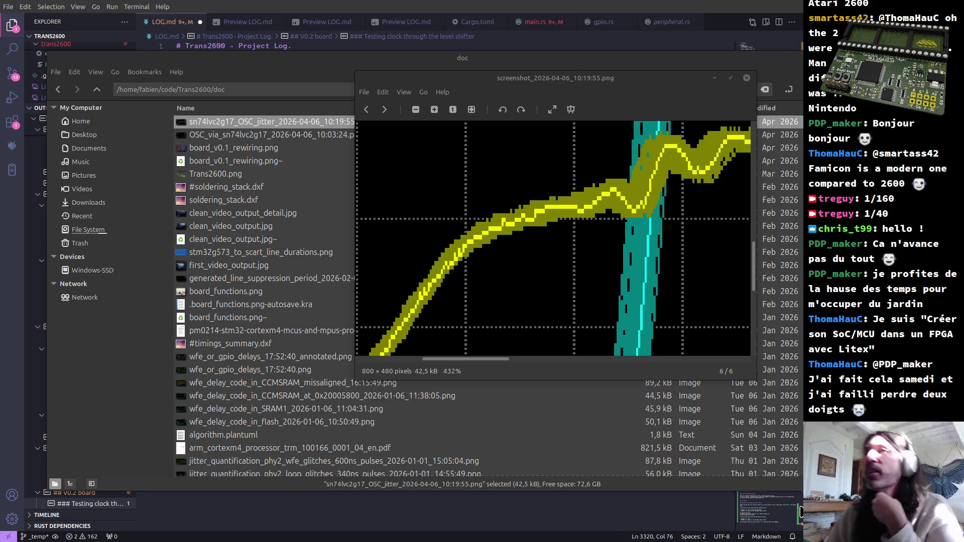
Reposition the Xviewer screenshot window left and slightly up over the file list.
left_click_drag(439, 85, 387, 106)
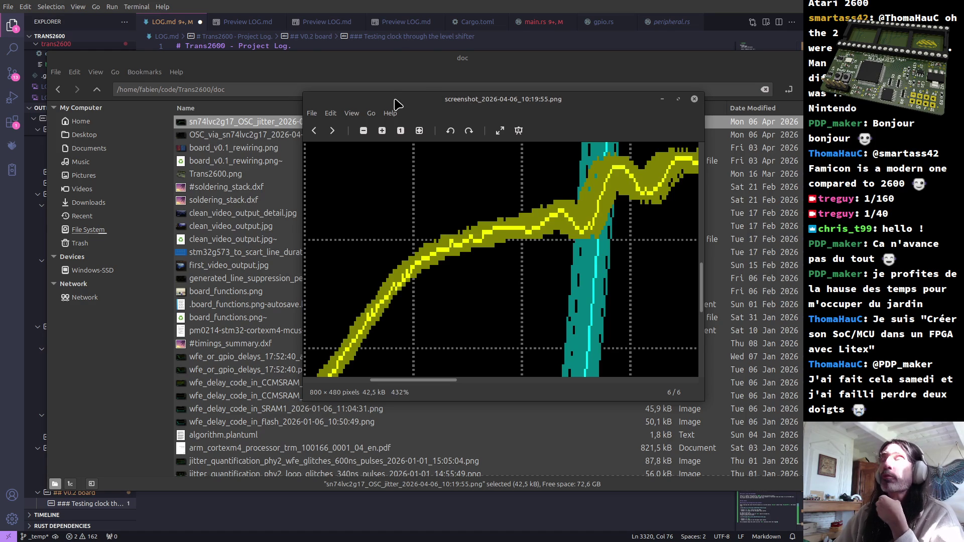
left_click_drag(394, 98, 367, 89)
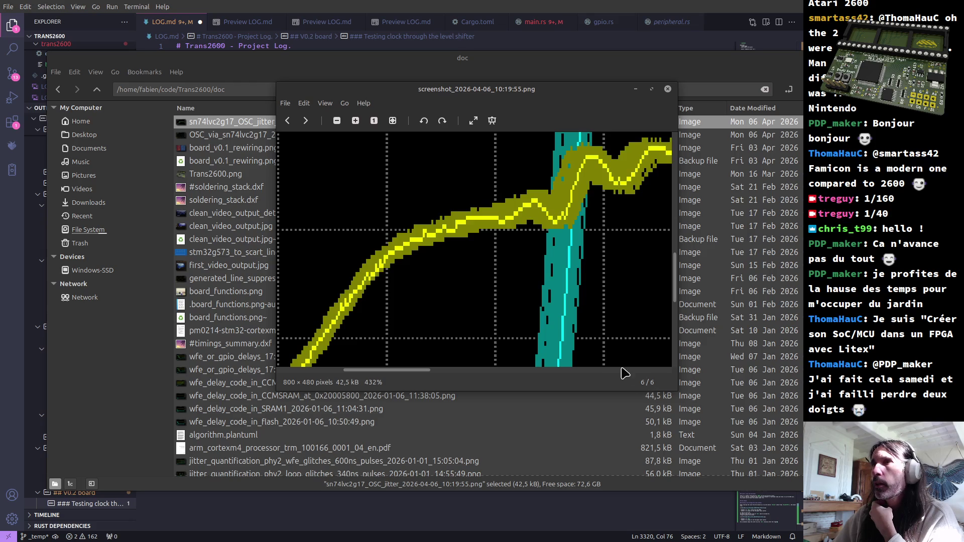
Enlarge the Xviewer window and copy the oscilloscope screenshot to the clipboard.
mouse_move(667, 388)
left_mouse_down()
mouse_move(803, 478)
mouse_move(755, 460)
left_mouse_up()
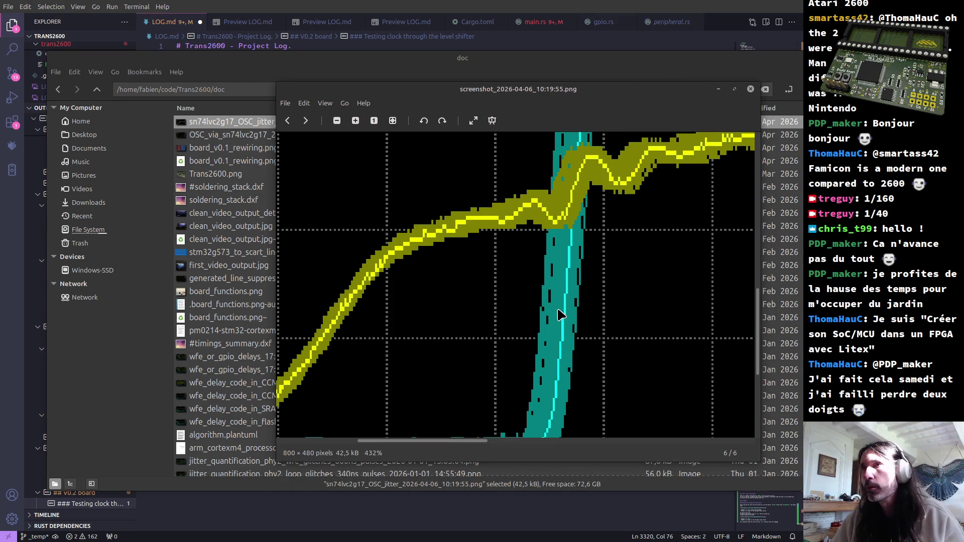
scroll(547, 279, "down", 1)
scroll(548, 280, "down", 2)
scroll(547, 278, "down", 1)
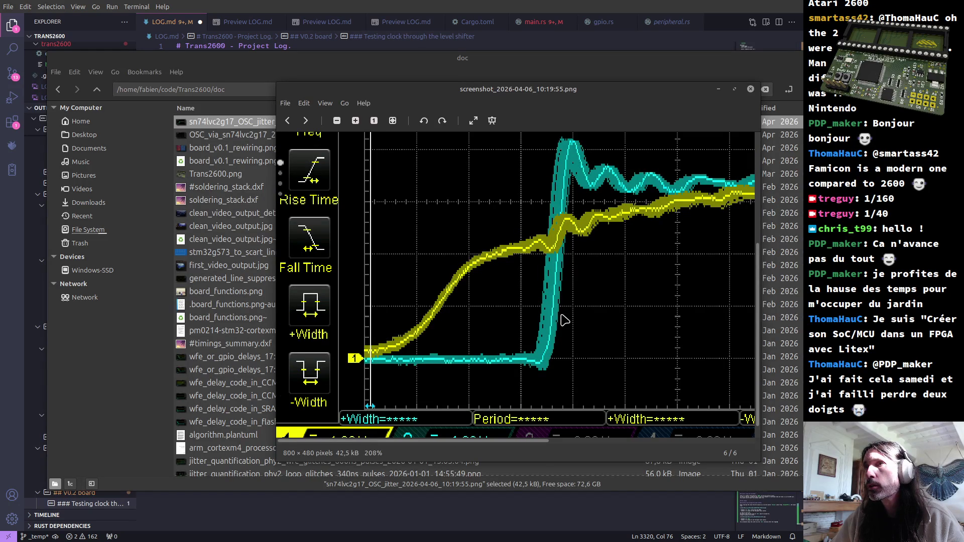
scroll(570, 269, "up", 2)
scroll(561, 279, "up", 2)
scroll(555, 291, "up", 1)
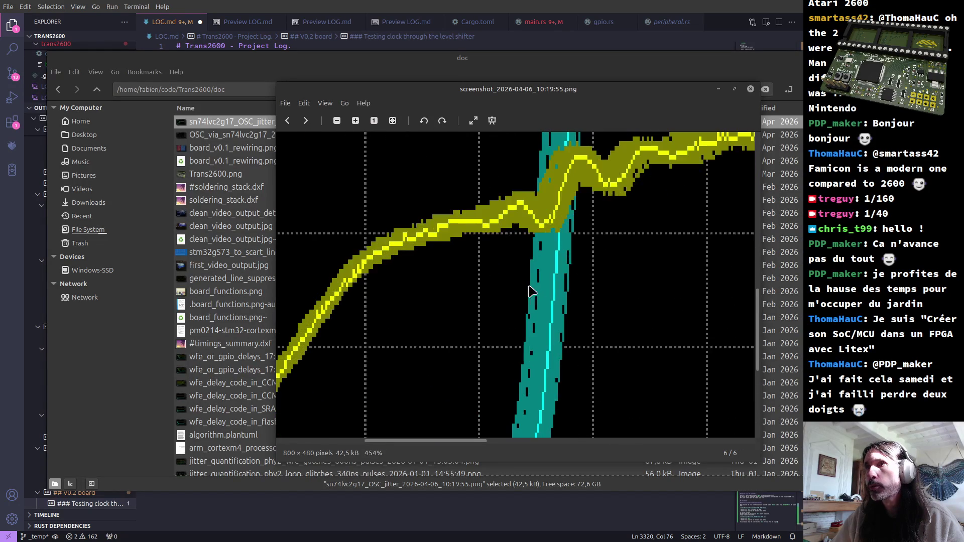
right_click(556, 299)
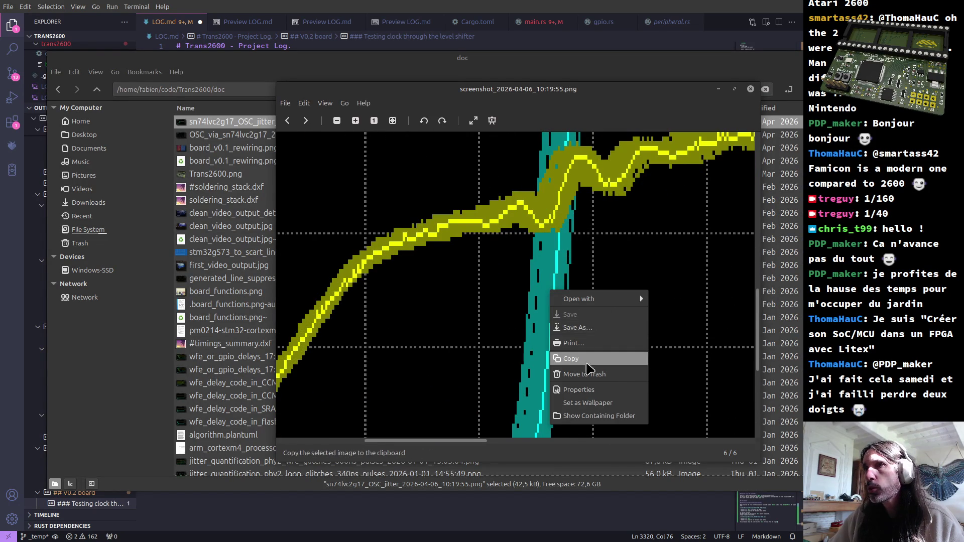
left_click(580, 360)
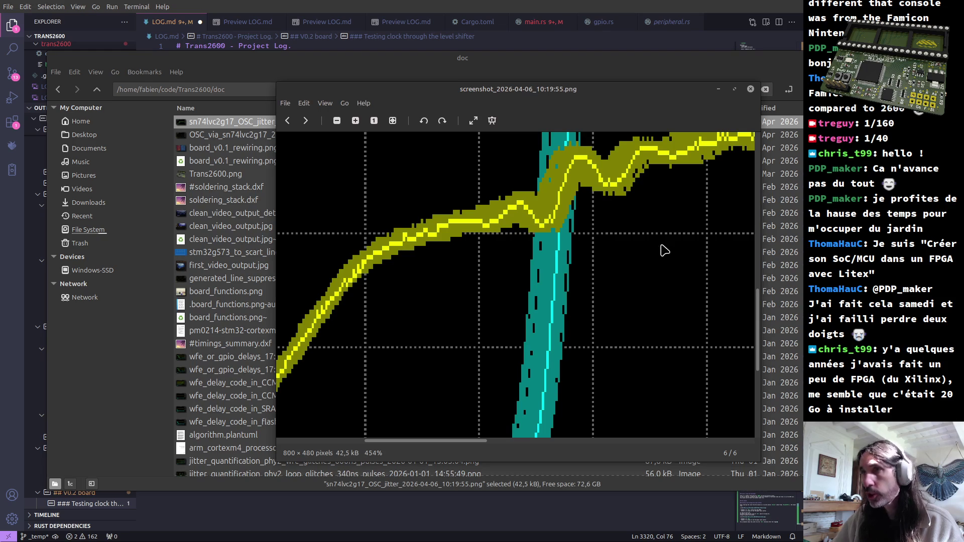
Pan to the cyan trace's ringing peak and copy the screenshot again.
left_click_drag(573, 207, 551, 313)
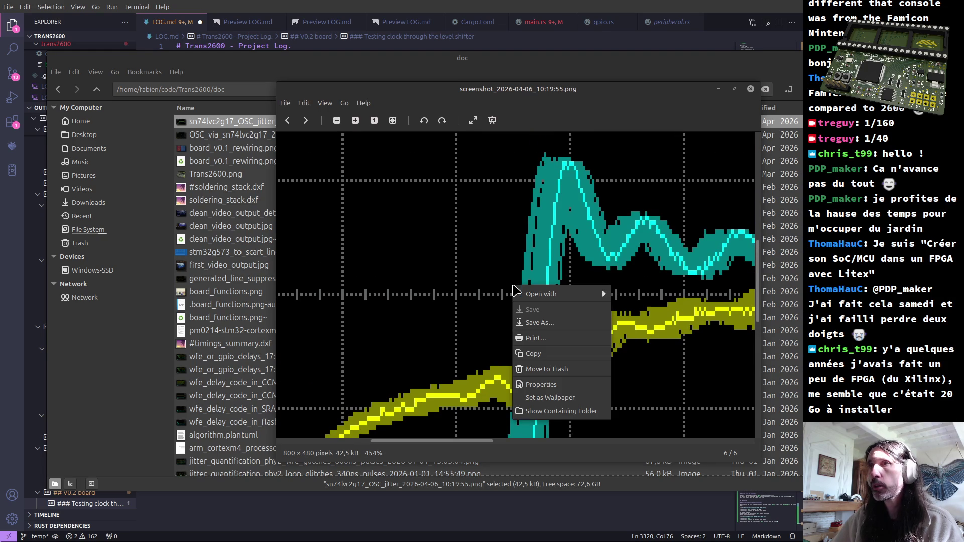
right_click(551, 313)
left_click(548, 355)
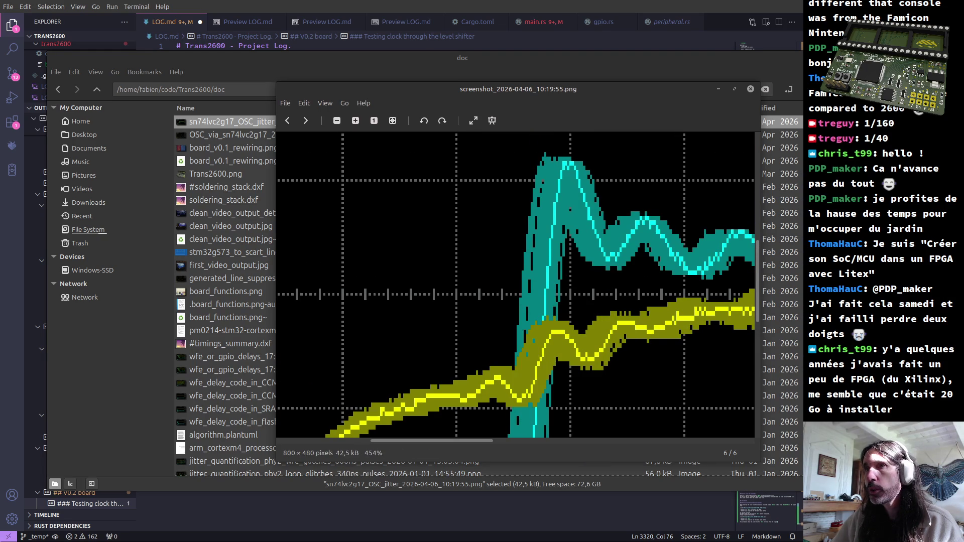
In Krita, measure the cyan edge's jitter band with a rectangular selection as about 17 px wide.
key("alt+Tab")
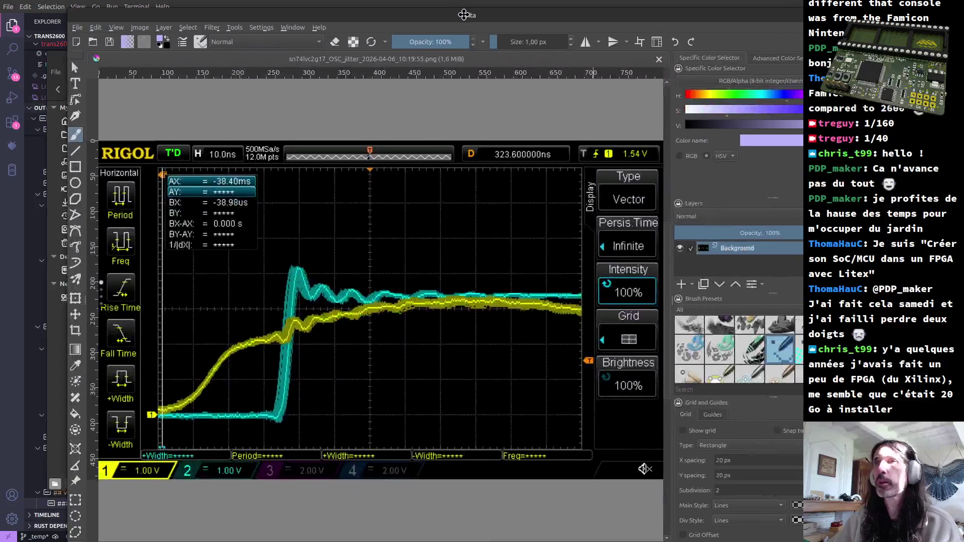
scroll(301, 340, "up", 5)
scroll(299, 341, "down", 2)
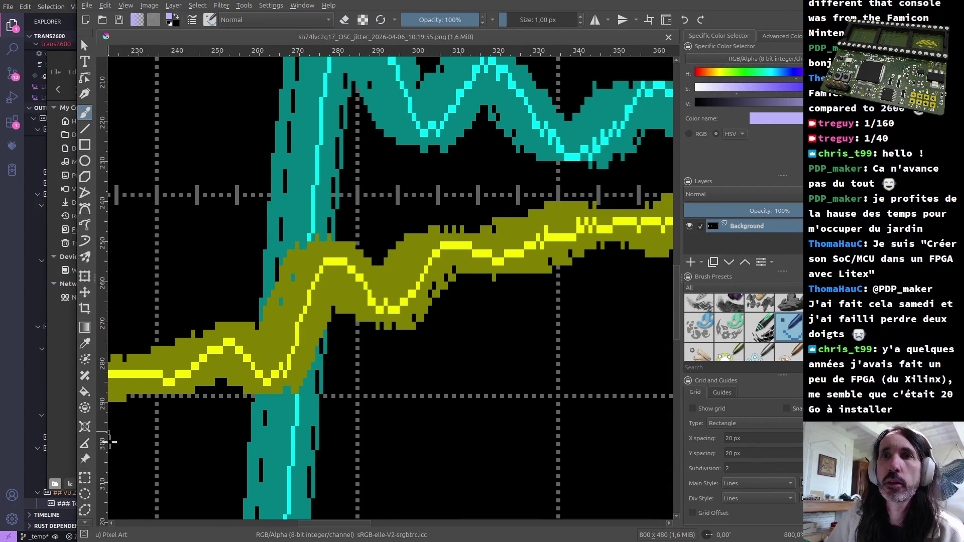
left_click(84, 477)
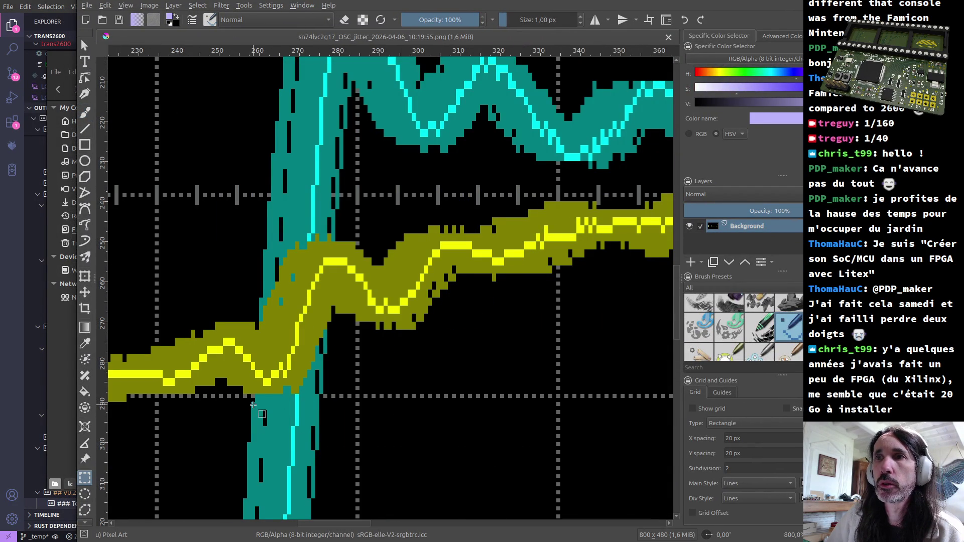
left_click_drag(253, 405, 319, 412)
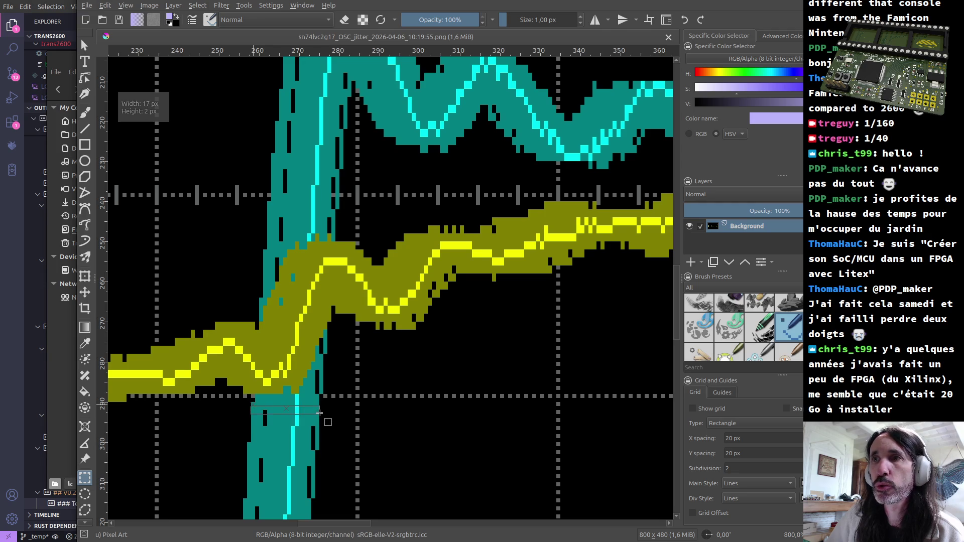
left_click_drag(319, 414, 319, 414)
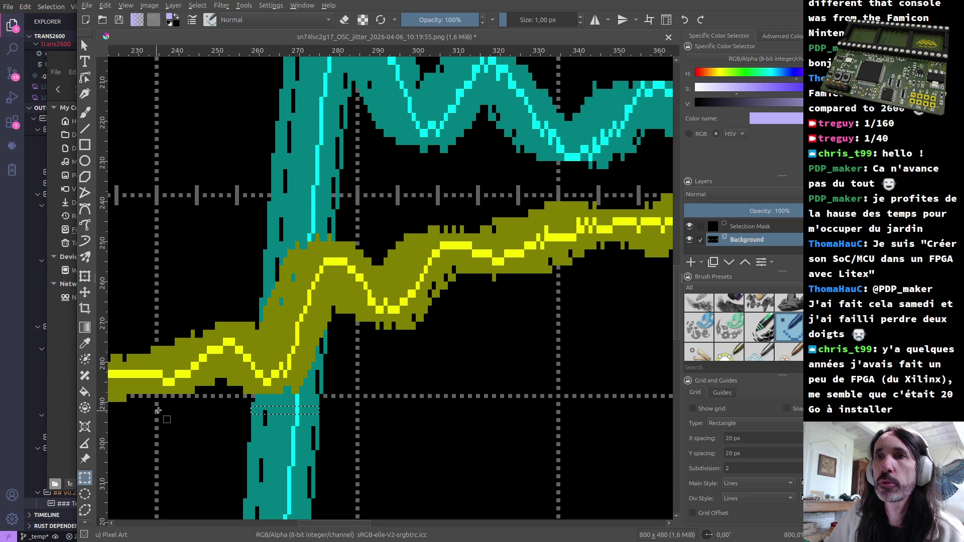
Outline a larger selection region below the grid line.
left_click_drag(155, 404, 357, 455)
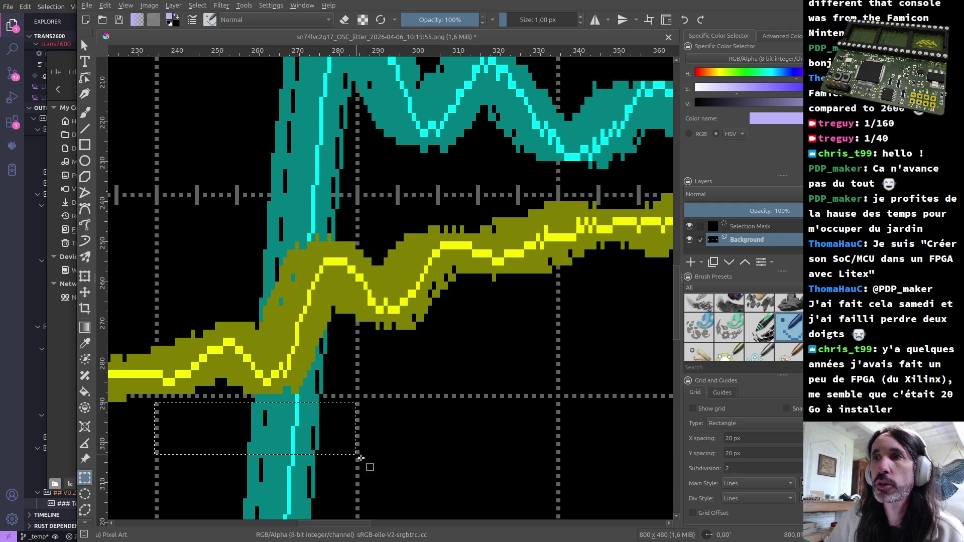
In Calculator, divide the measured 17 px by 50 to get 0,34.
key("alt+Tab")
key("alt+Tab")
key("alt+Tab")
key("alt+Tab")
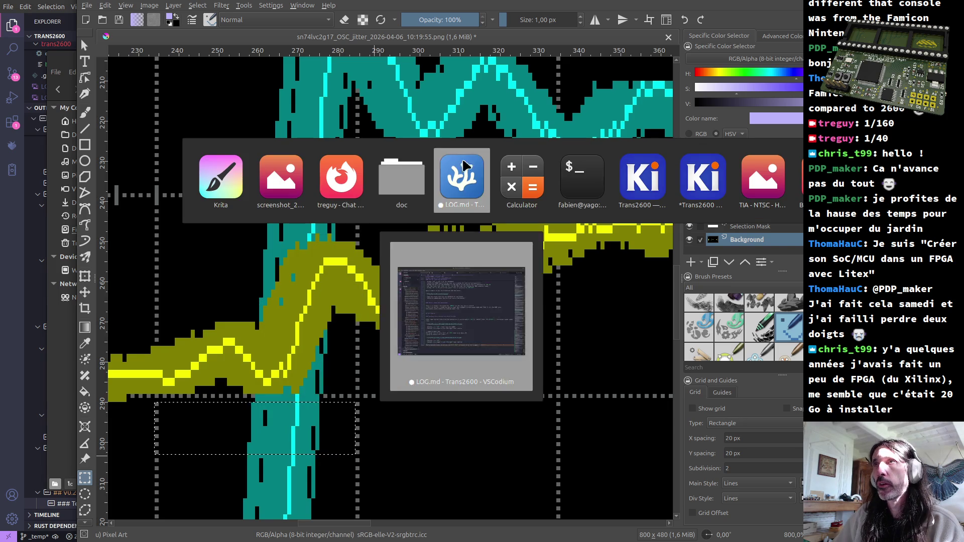
key("alt+Tab")
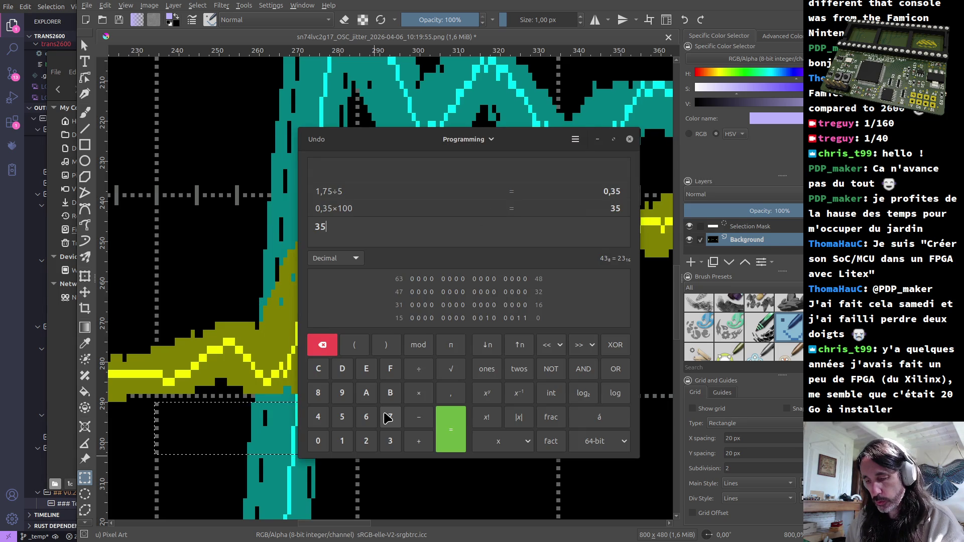
key("BackSpace")
key("BackSpace")
type("17")
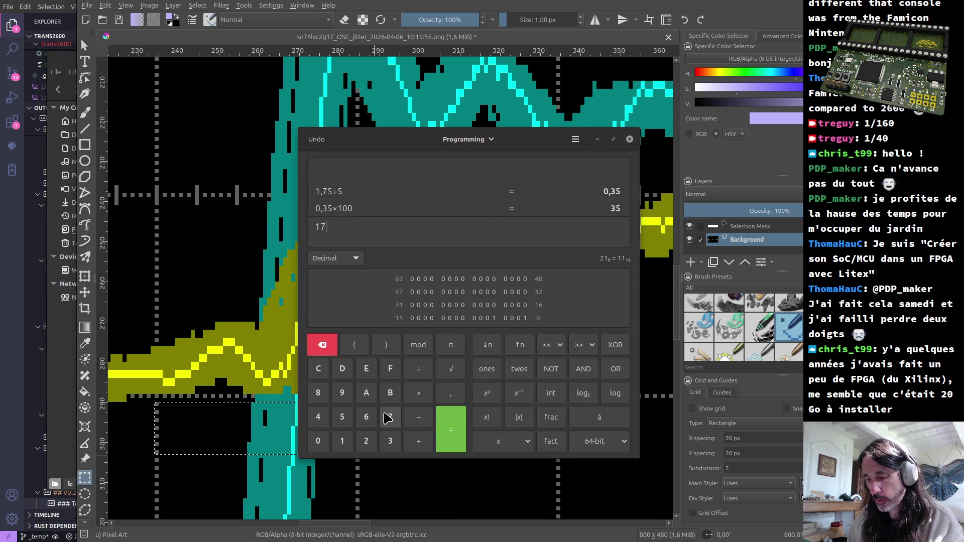
type("/")
key("Return")
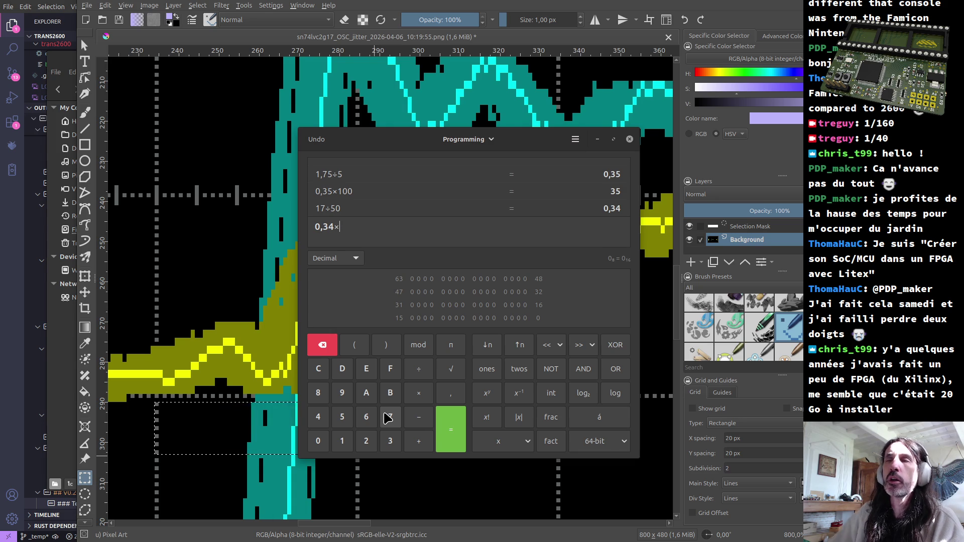
scroll(218, 286, "down", 5)
type("100")
Multiply 0,34 by 100 to get 34 and rework it into 3,4.
key("Return")
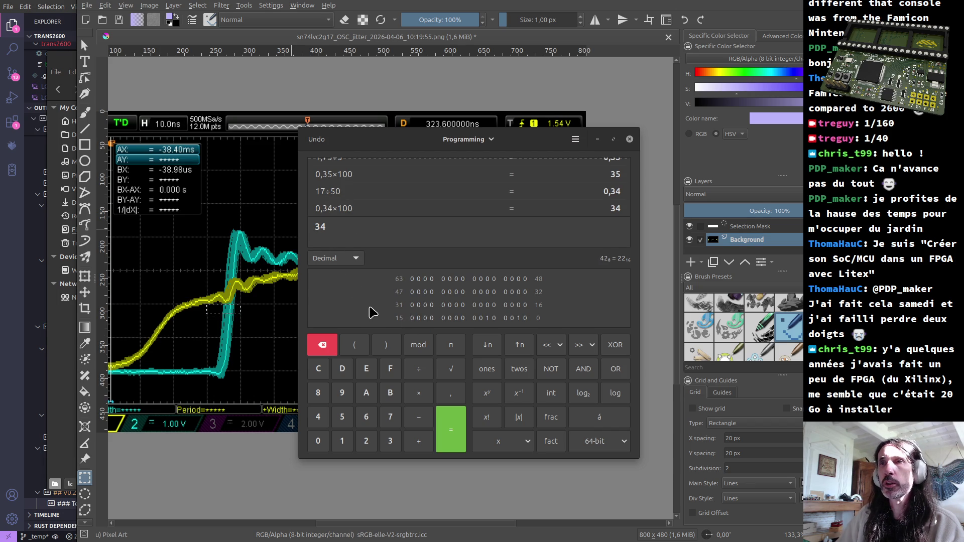
key("Left")
key("Return")
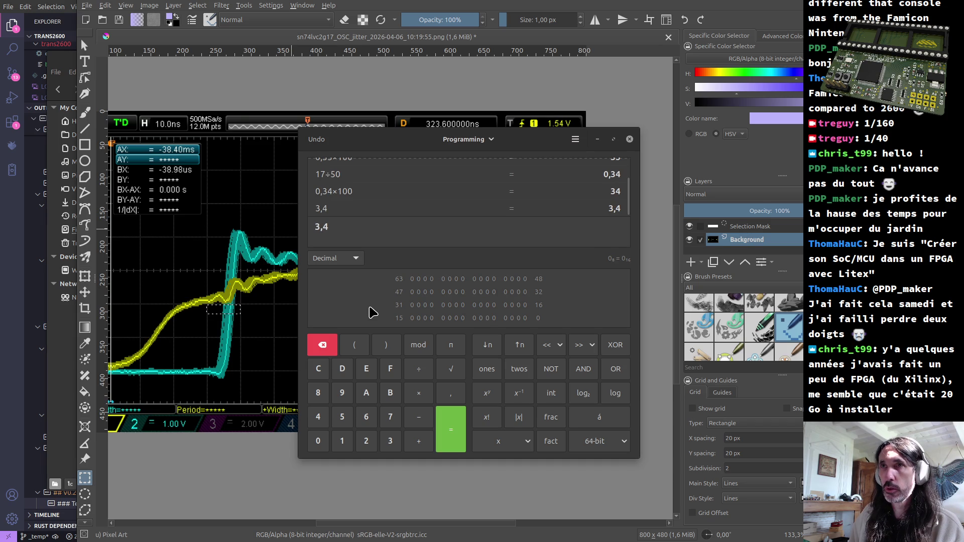
Return from Calculator to the LOG.md editor in VSCodium.
key("alt+Tab")
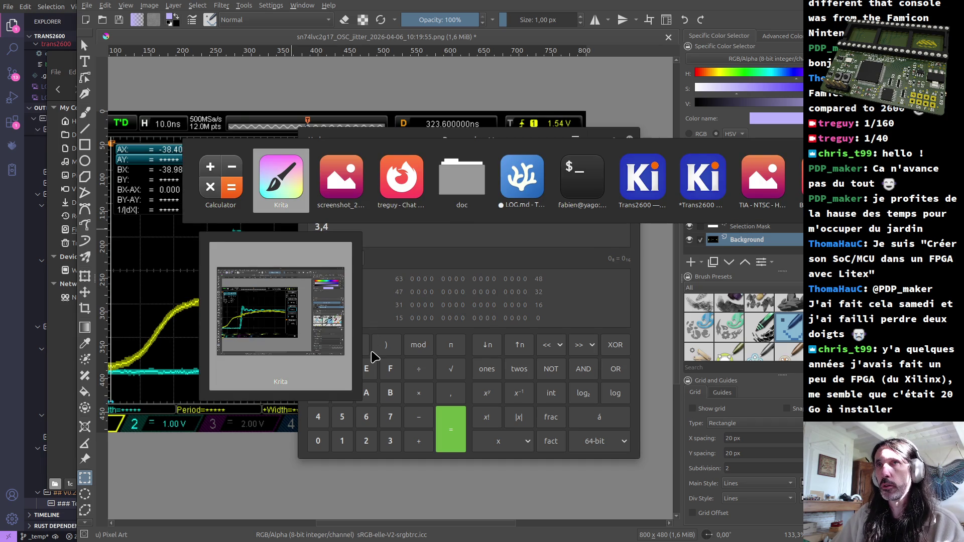
key("alt+shift+Tab")
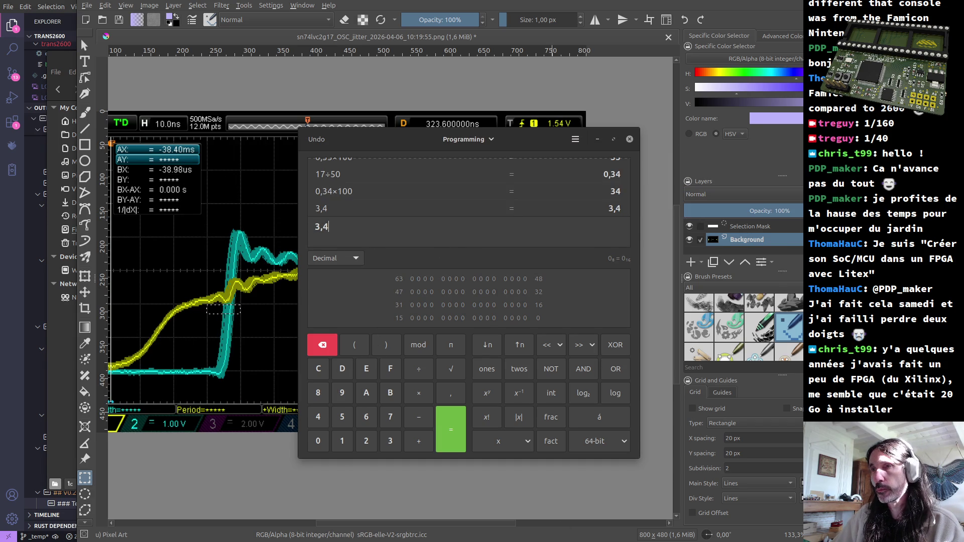
key("alt+Tab")
key("alt+Tab")
key("alt+Tab")
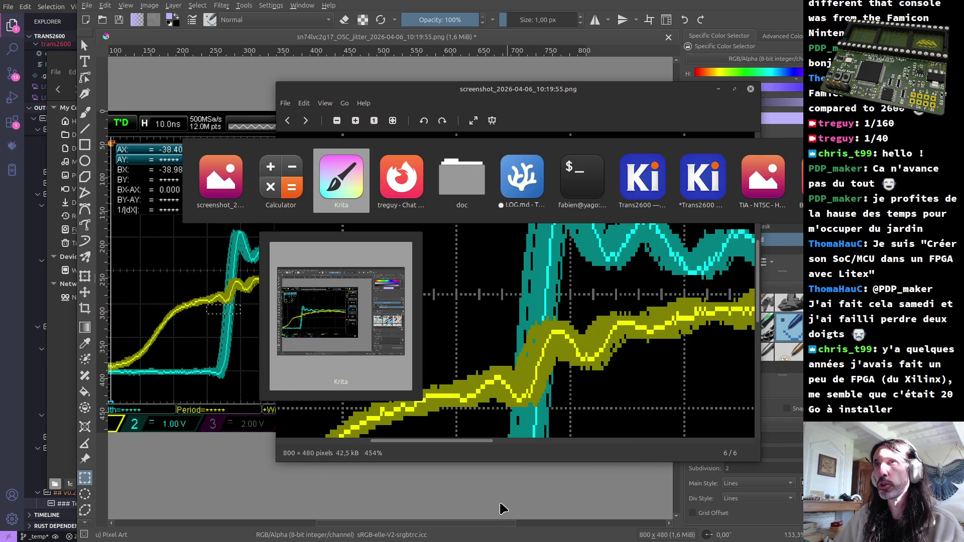
key("alt+Tab")
key("alt+Tab")
key("alt+Tab")
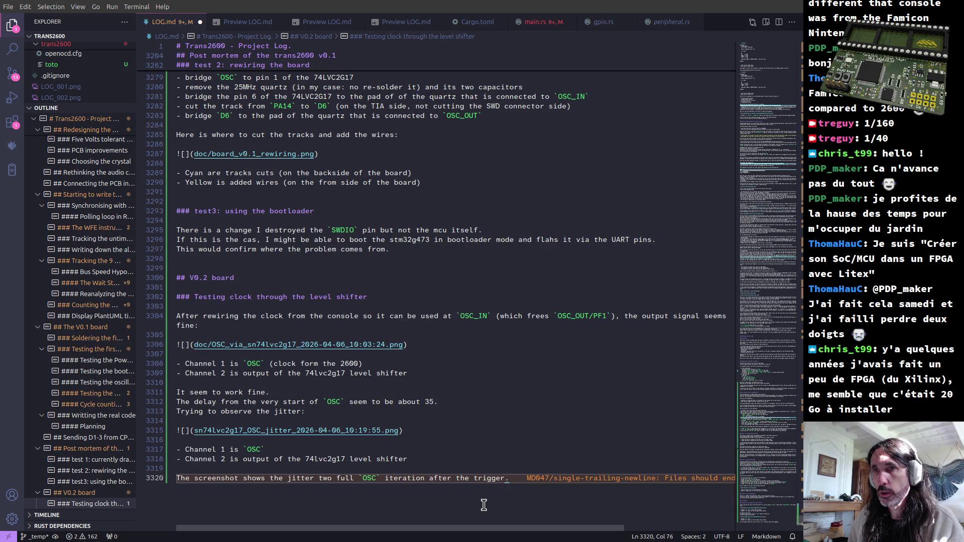
Correct line 3320 to read 'iterations' and replace 'after' with 'following'.
key("ctrl+Left")
key("ctrl+Left")
key("ctrl+Left")
key("Left")
type("s")
key("Right")
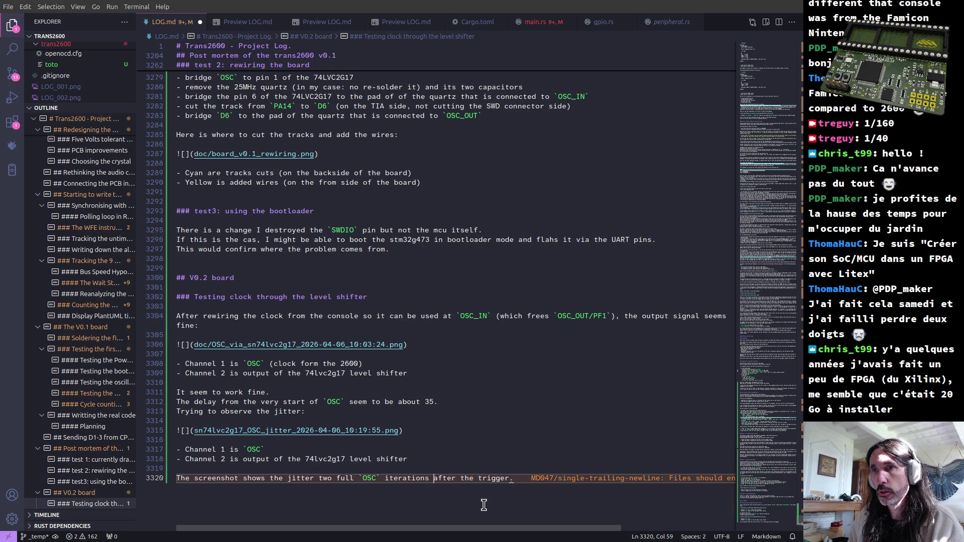
key("End")
key("ctrl+Left")
key("ctrl+Left")
key("ctrl+Left")
key("ctrl+shift+Right")
type("following")
key("Right")
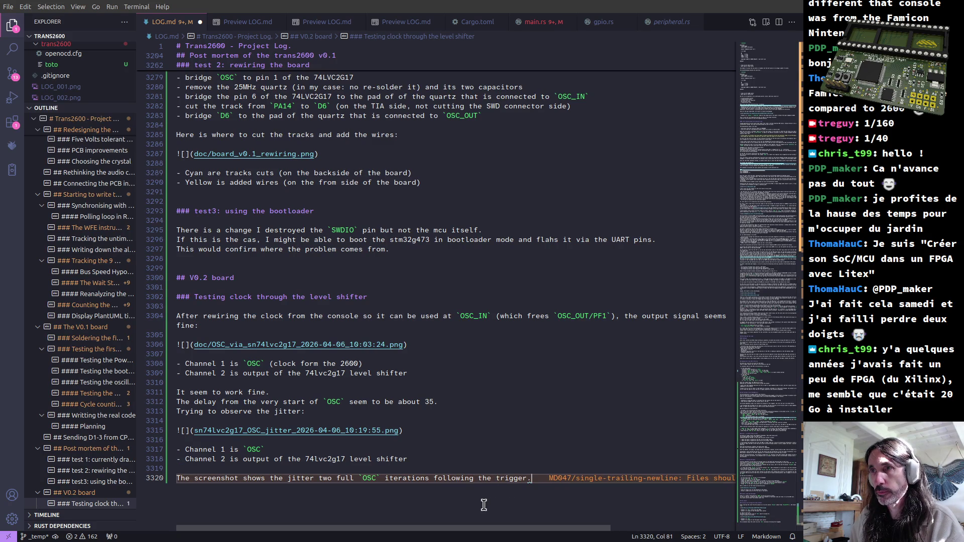
Add a line stating the jitter is about 1.7ns per console cycle, under one stm32 cycle.
key("Return")
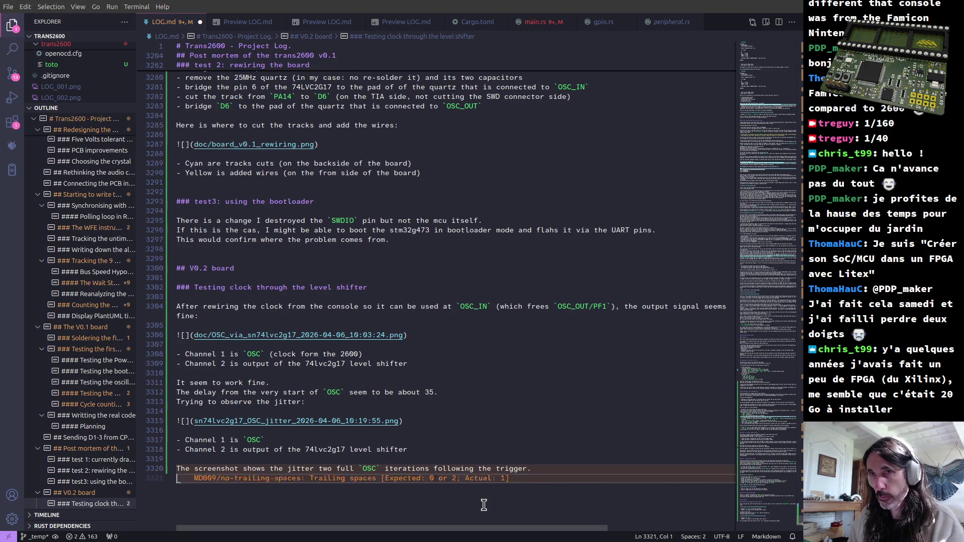
type("The jitter is about ")
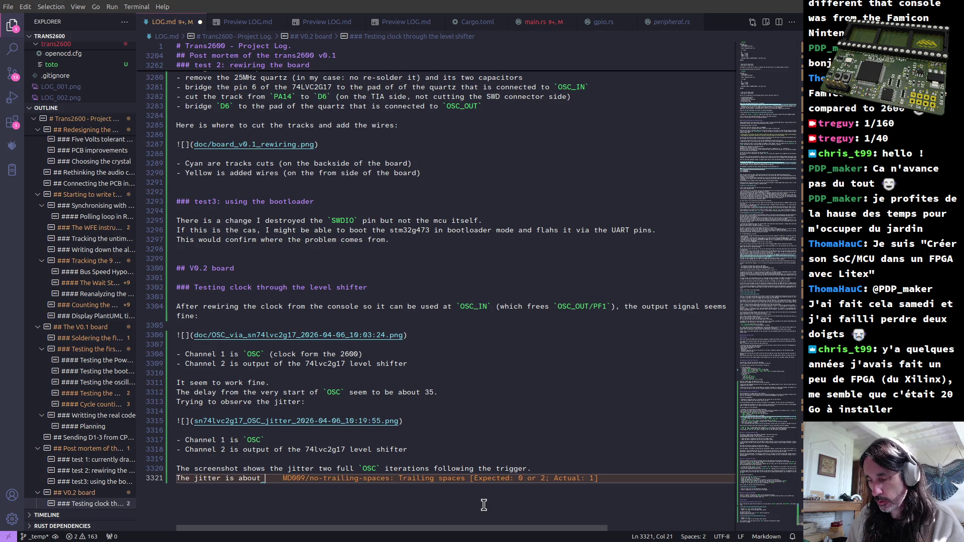
type("~17ns")
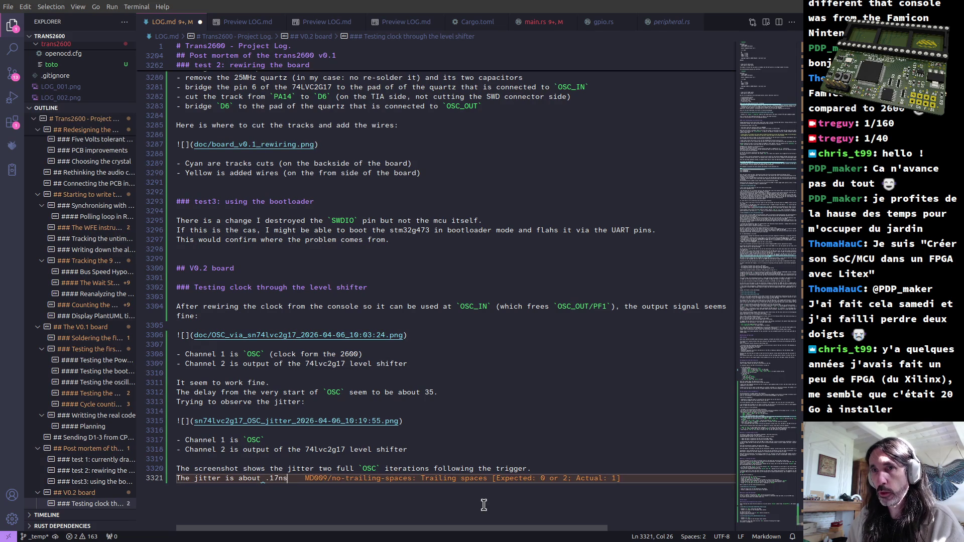
key("BackSpace")
key("BackSpace")
key("BackSpace")
key("BackSpace")
key("BackSpace")
type("1.7ns ")
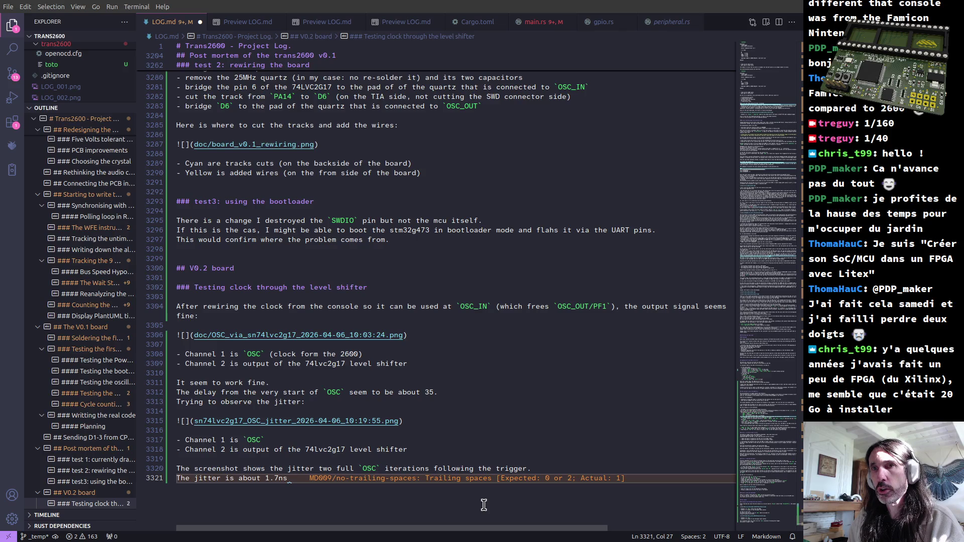
type("per console cycle.")
key("BackSpace")
type(", which is less ")
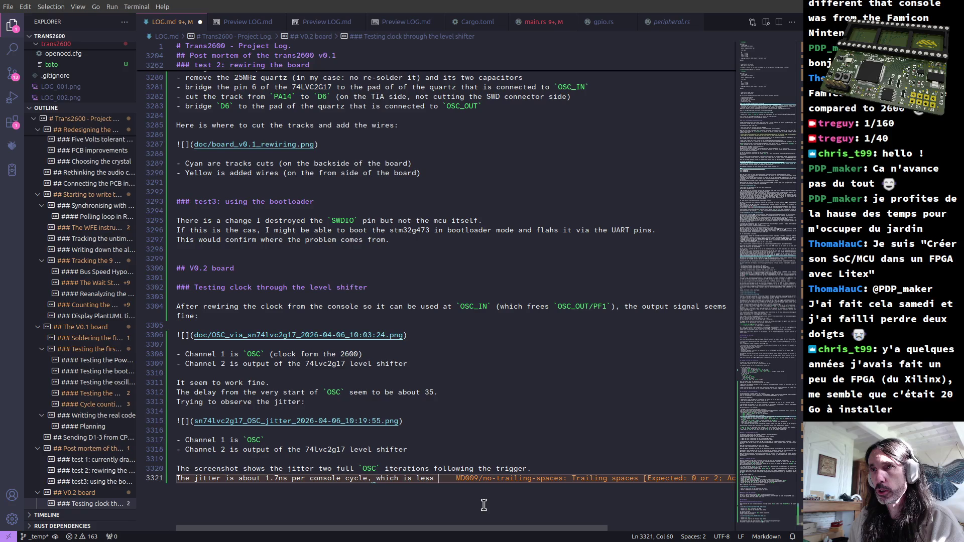
type("than one ")
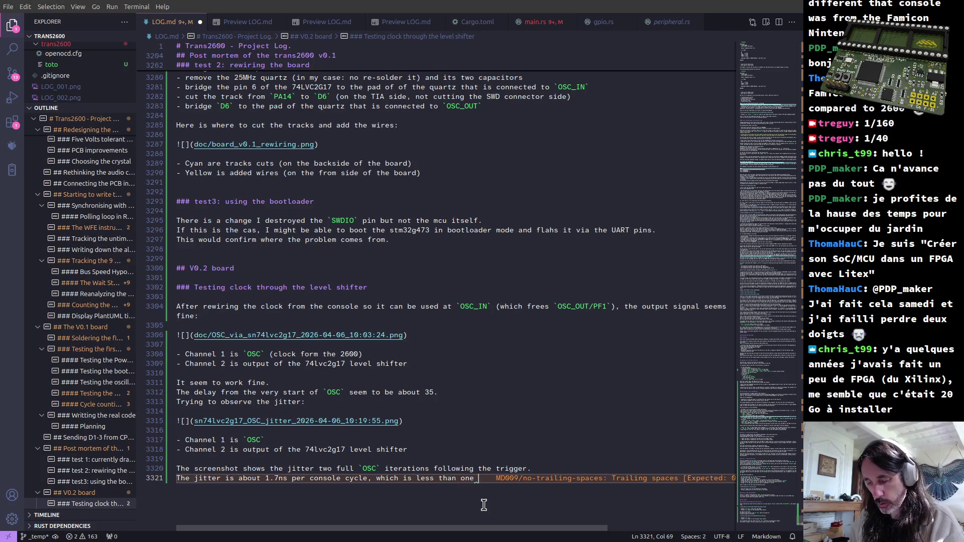
type("stm32 cycle")
key("alt+Tab")
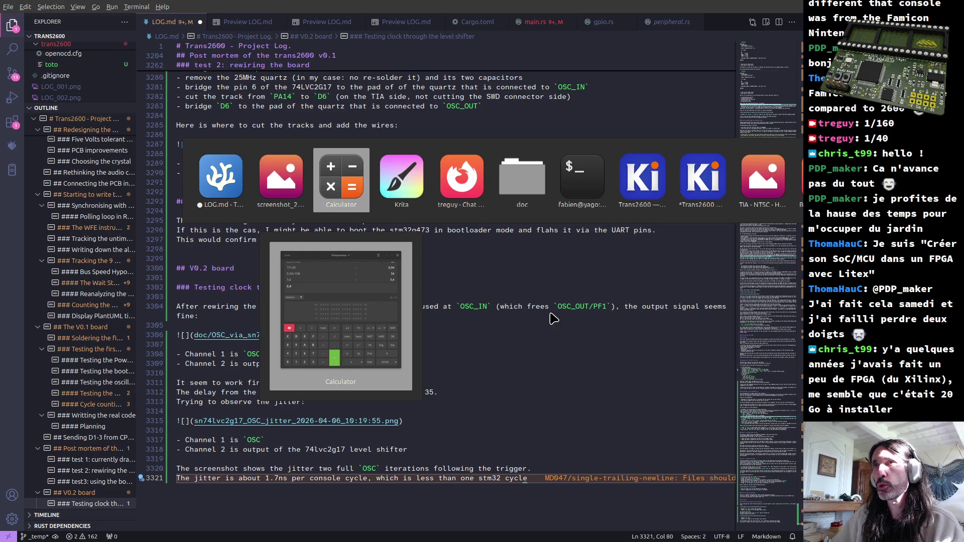
key("Escape")
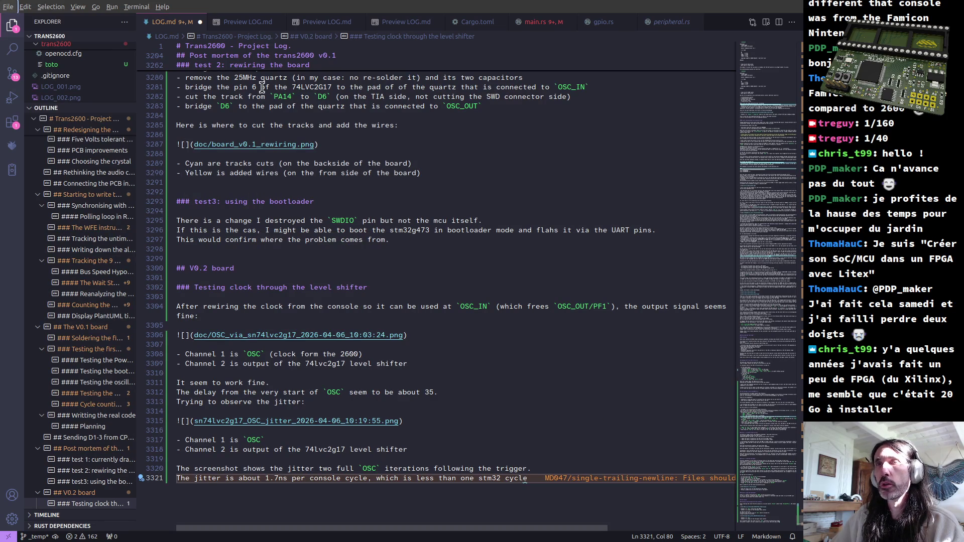
Show the Markdown preview of LOG.md with the new jitter note.
left_click(248, 22)
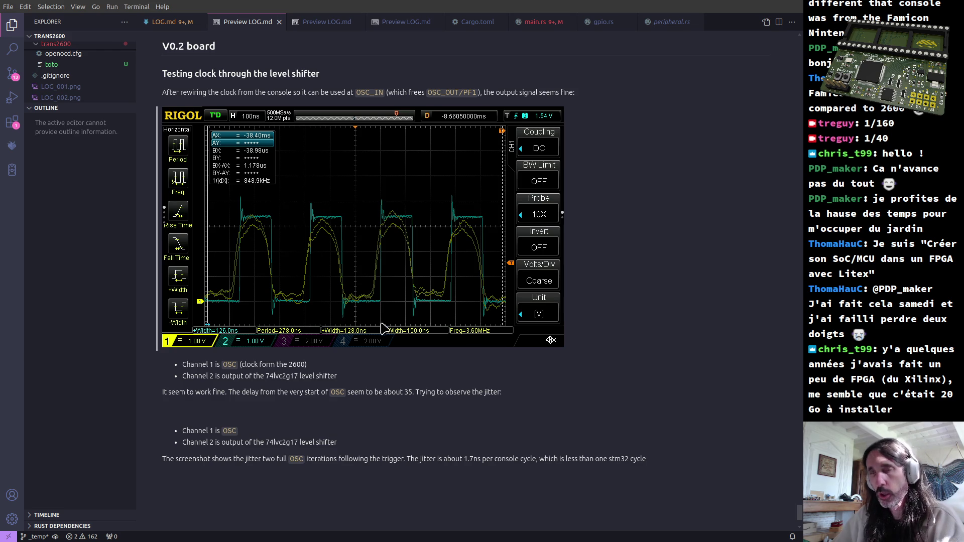
key("alt+Tab")
key("alt+Tab")
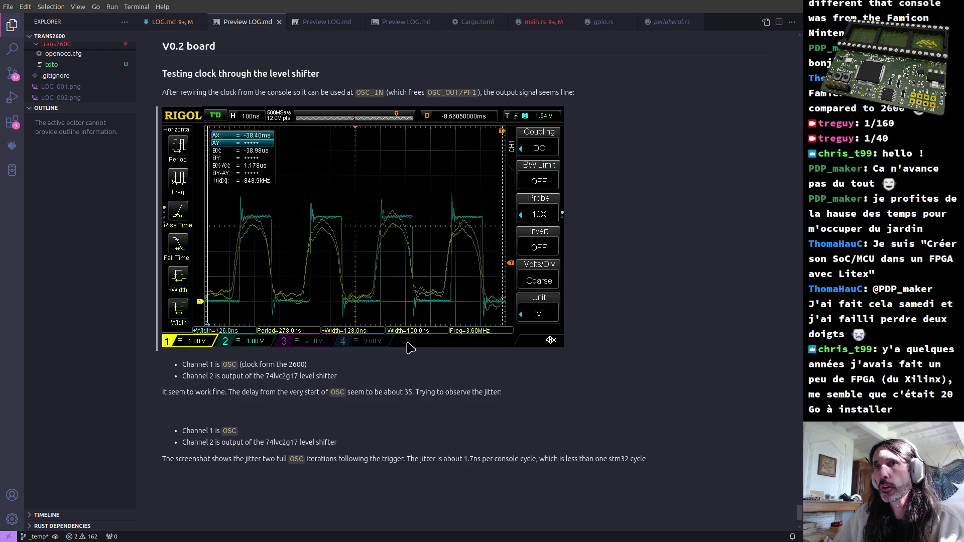